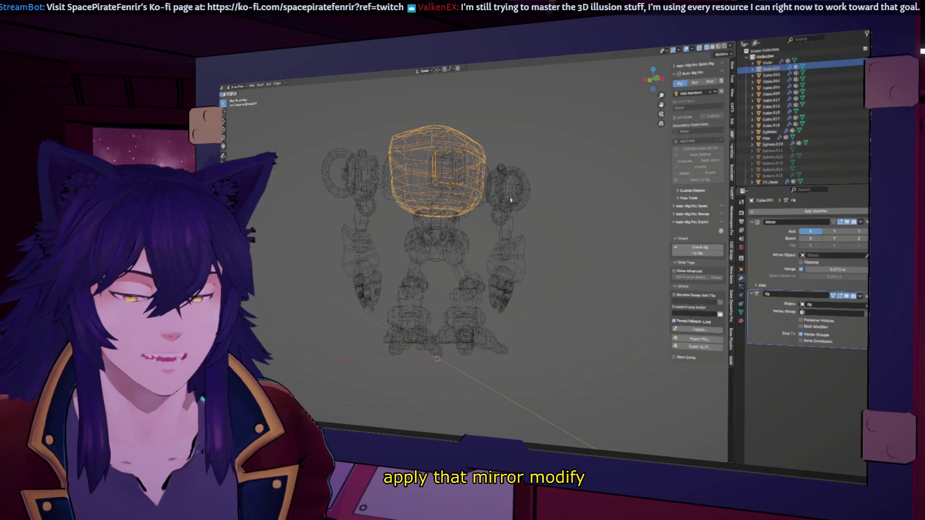
- Apply the Mirror modifier on the head, then on the shoulder pieces
middle_click_drag(508, 203, 512, 210)
left_click(860, 222)
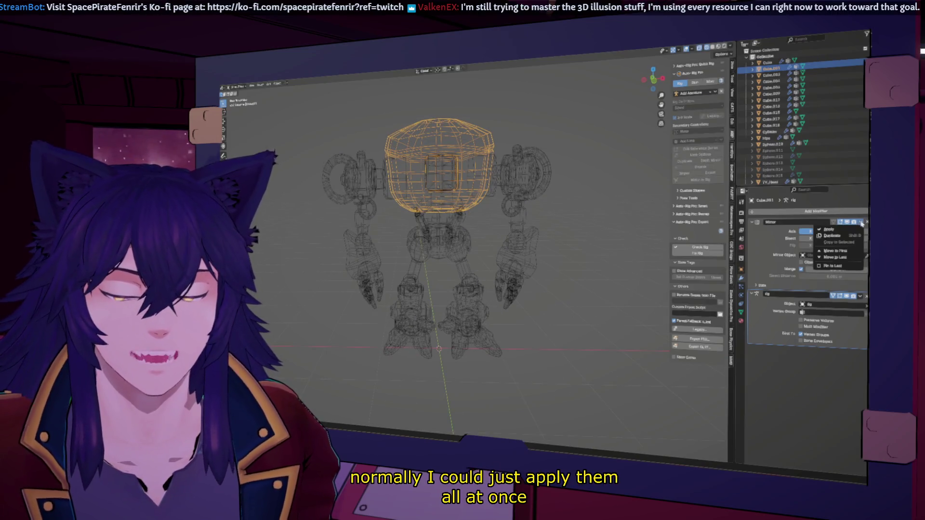
left_click(831, 229)
middle_click_drag(504, 185, 528, 183)
left_click(493, 195)
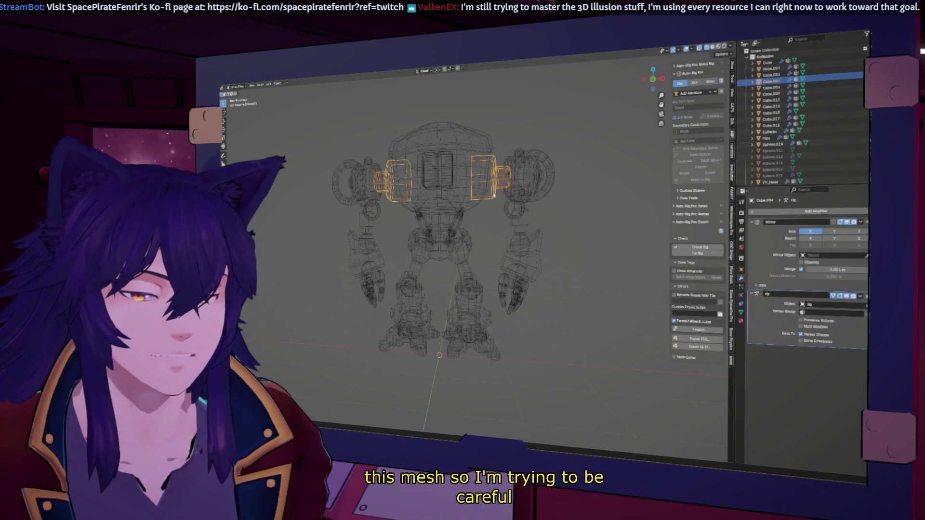
left_click(860, 222)
left_click(837, 252)
- Select the head, neck and another body part and join them into one object
middle_click_drag(499, 187, 477, 206)
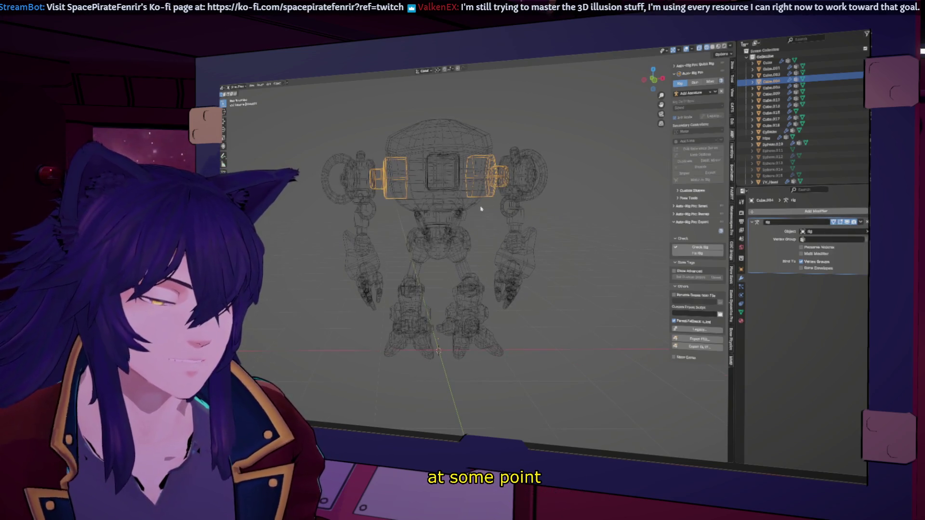
left_click(474, 207)
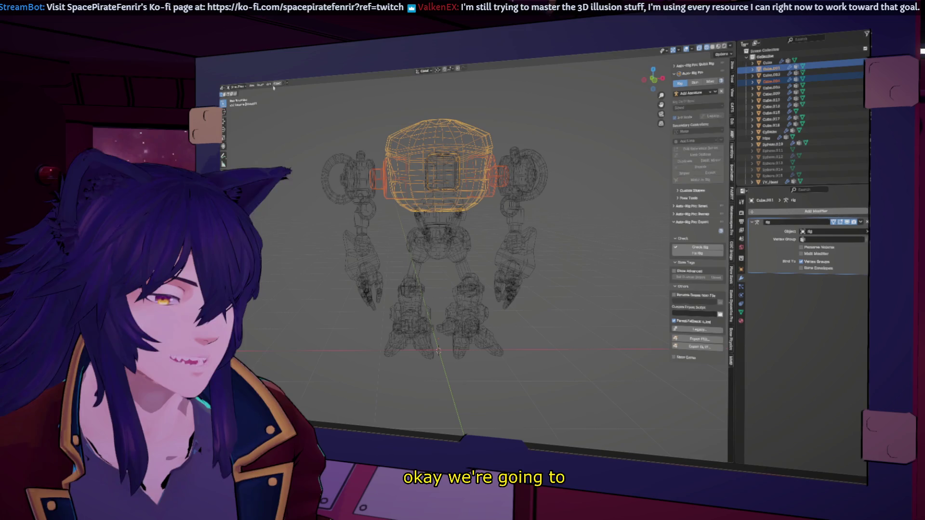
left_click(438, 209, "shift")
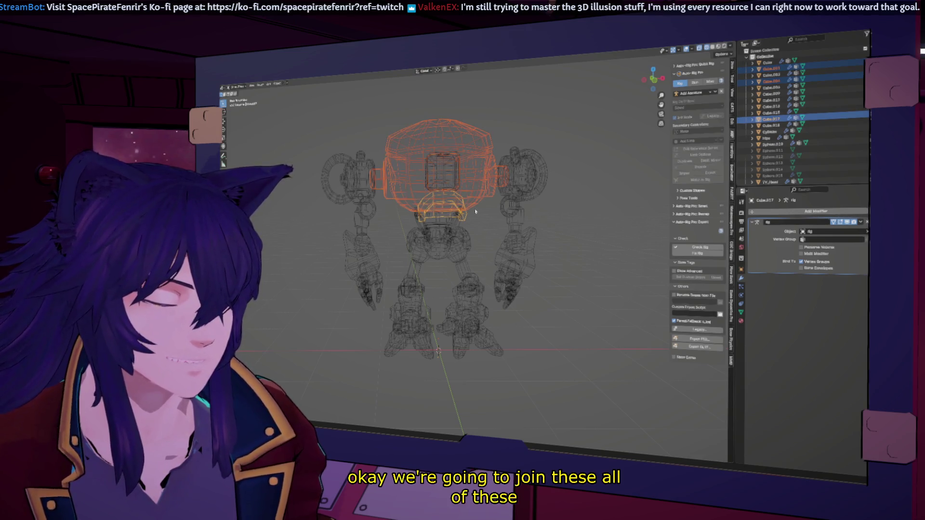
left_click(439, 209, "shift")
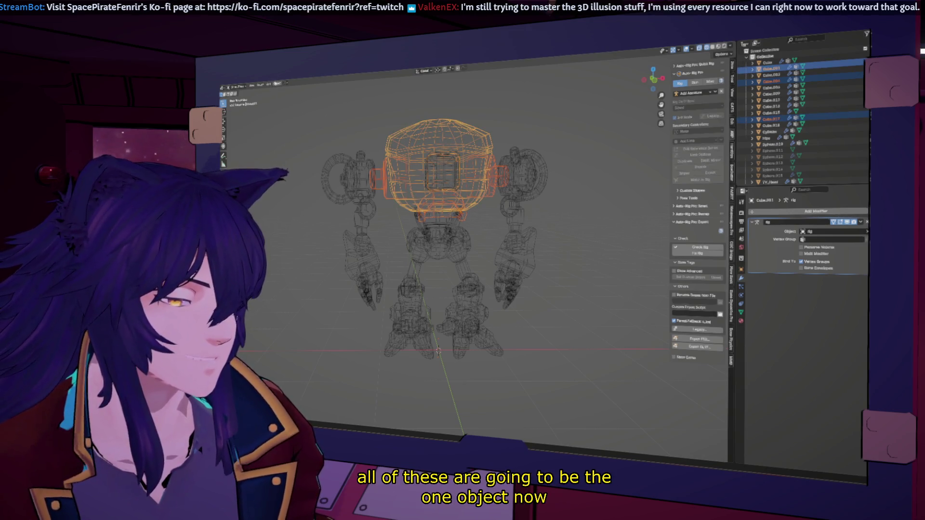
left_click(278, 83)
left_click(283, 135)
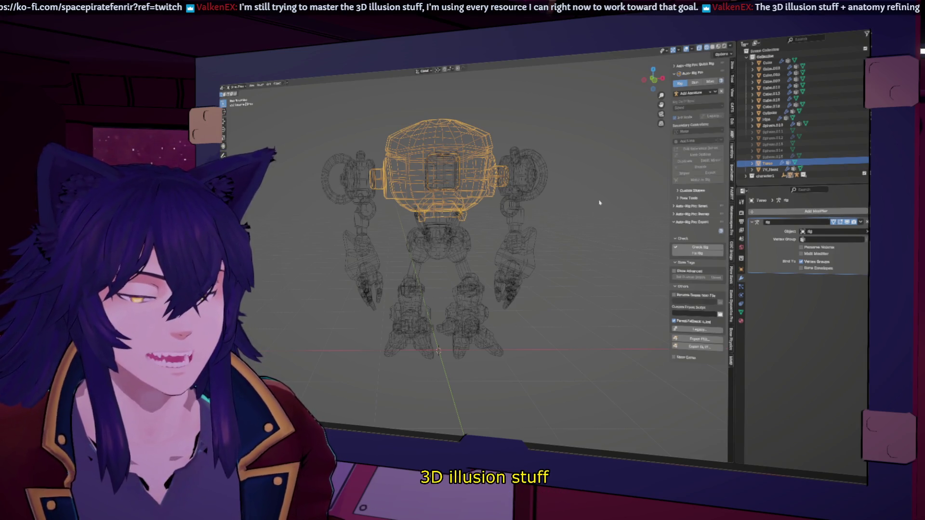
mouse_move(599, 202)
middle_mouse_down()
mouse_move(576, 175)
mouse_move(615, 181)
mouse_move(569, 224)
middle_mouse_up()
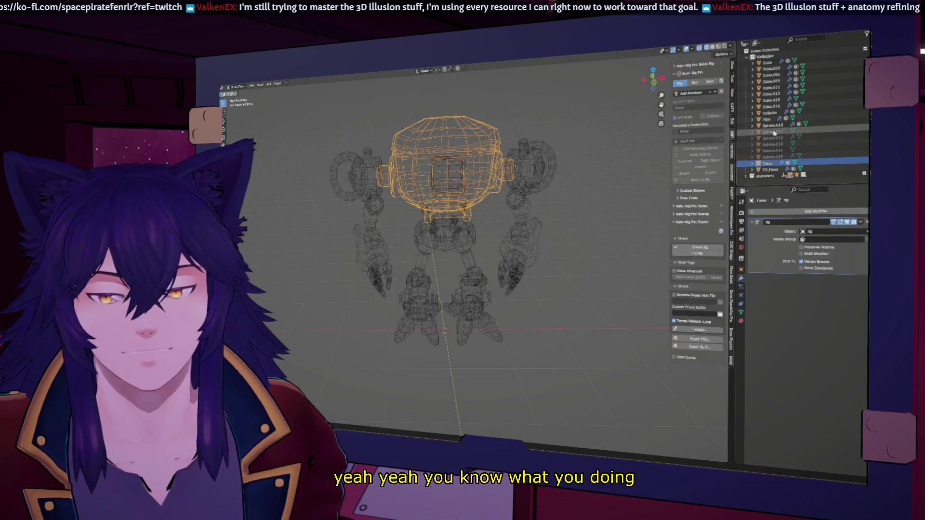
left_click(774, 126)
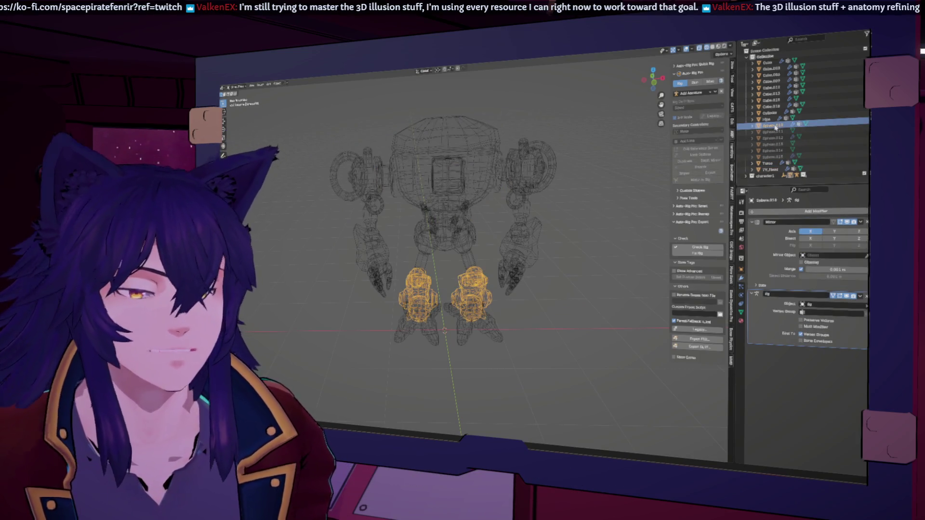
left_click(451, 328)
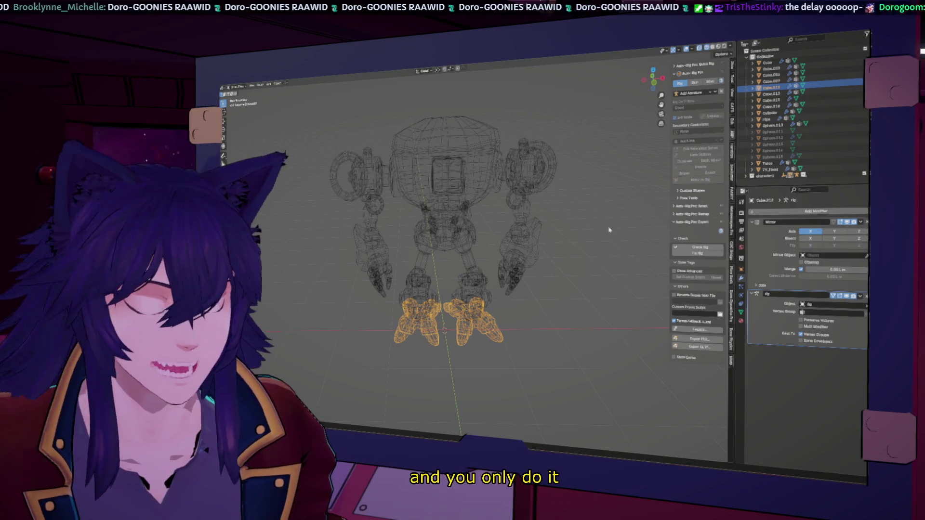
- Switch the robot to solid shading, compare with material preview while orbiting, ending on the textured preview
middle_click_drag(606, 220, 680, 222)
key("shift+z")
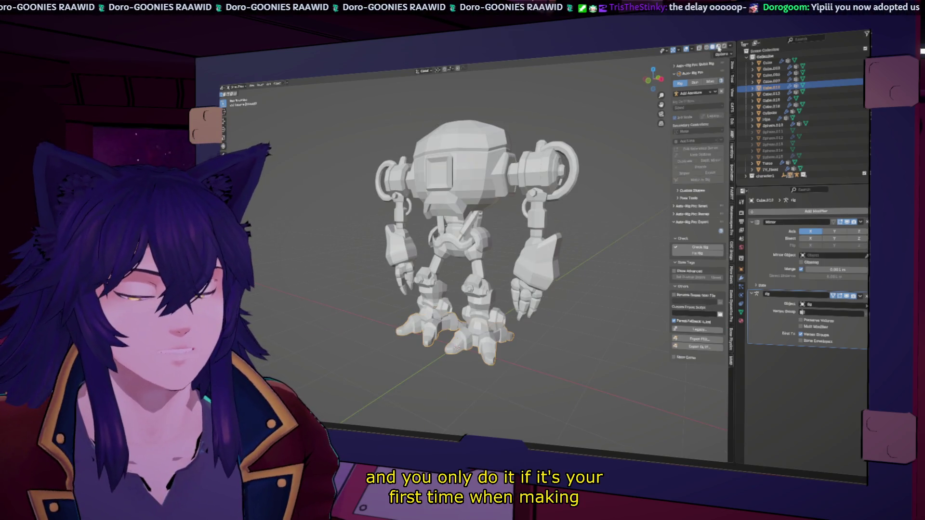
left_click(716, 48)
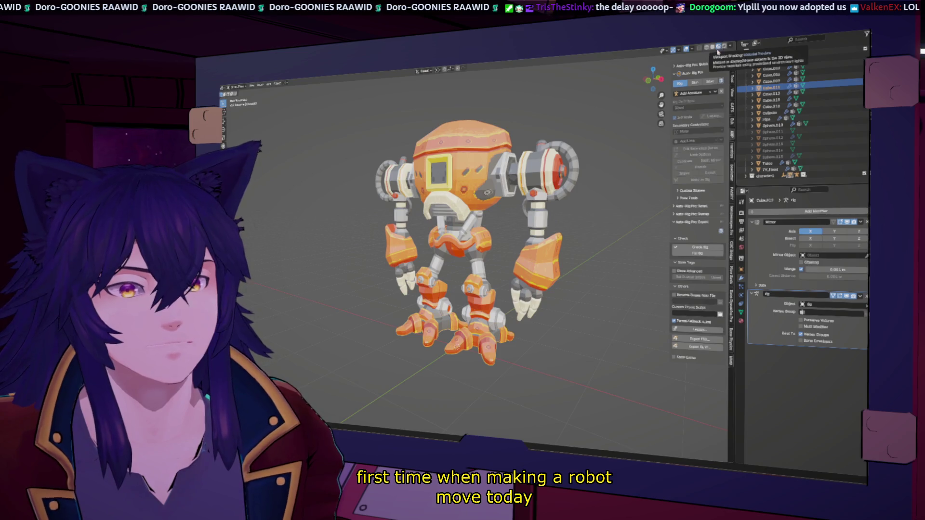
middle_click_drag(520, 231, 585, 229)
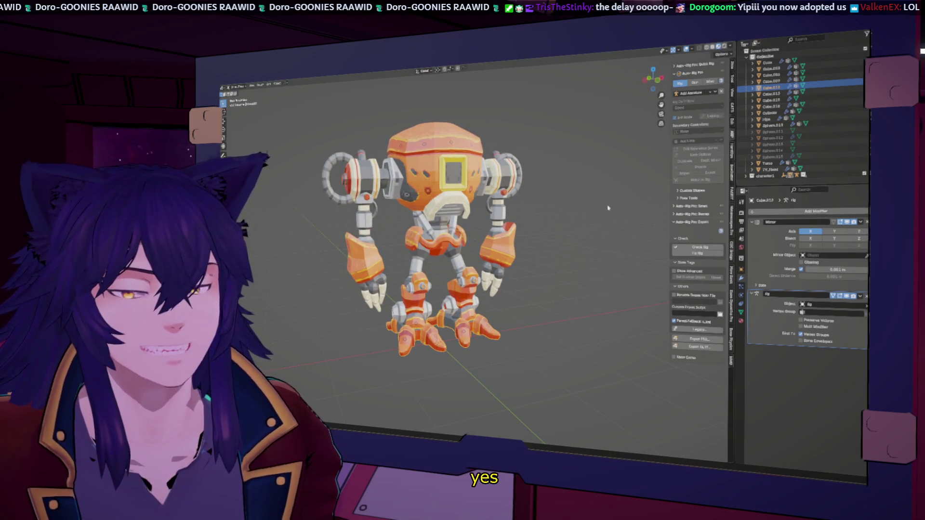
middle_click_drag(534, 180, 588, 179)
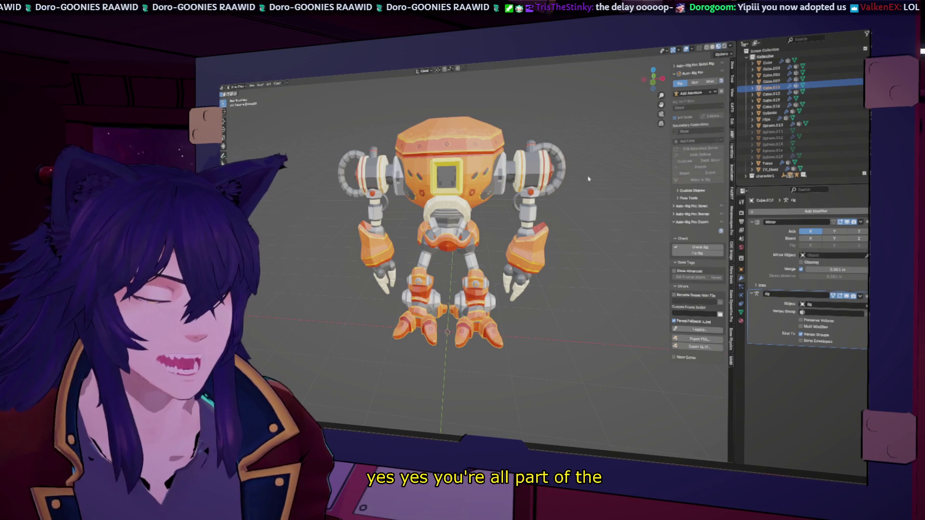
left_click(709, 48)
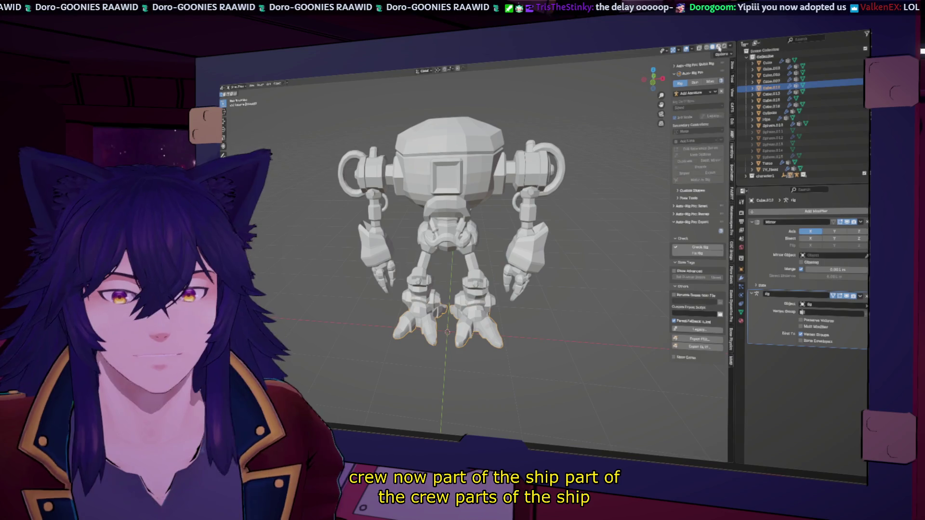
middle_click_drag(549, 213, 591, 213)
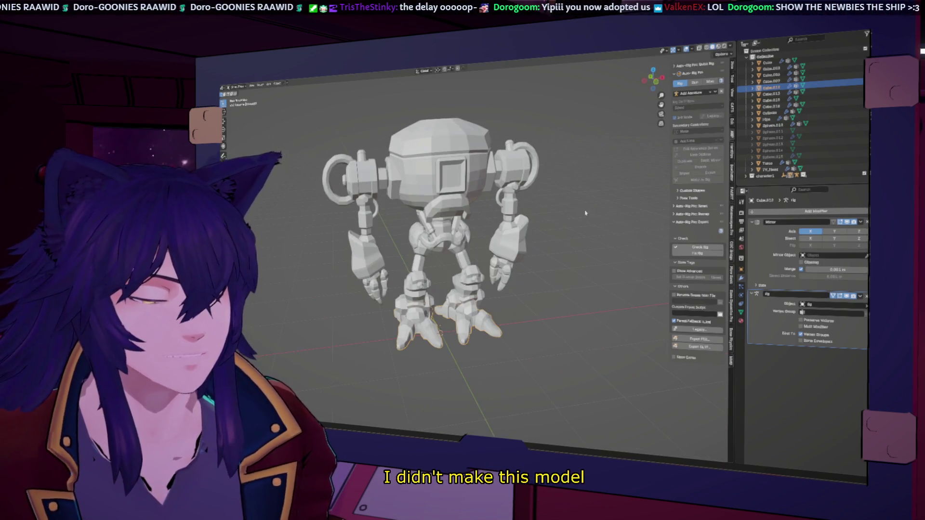
left_click(720, 48)
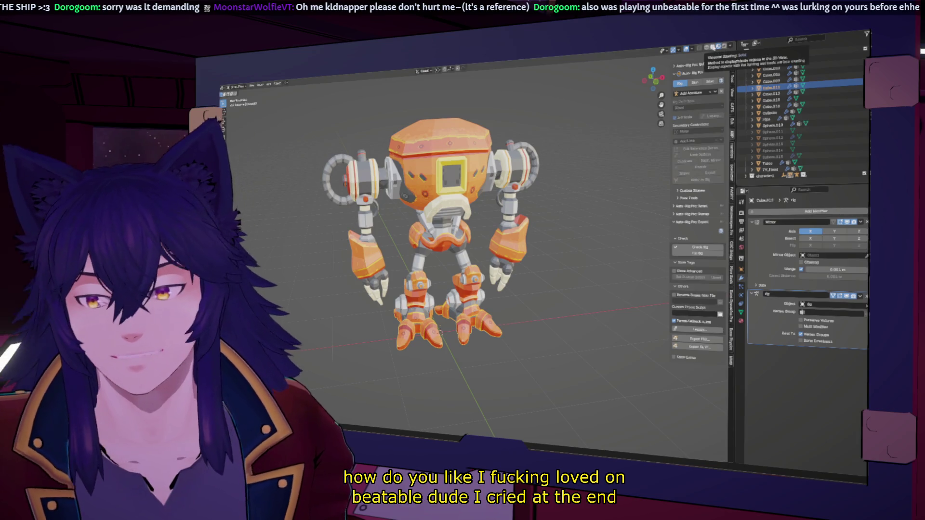
left_click(713, 46)
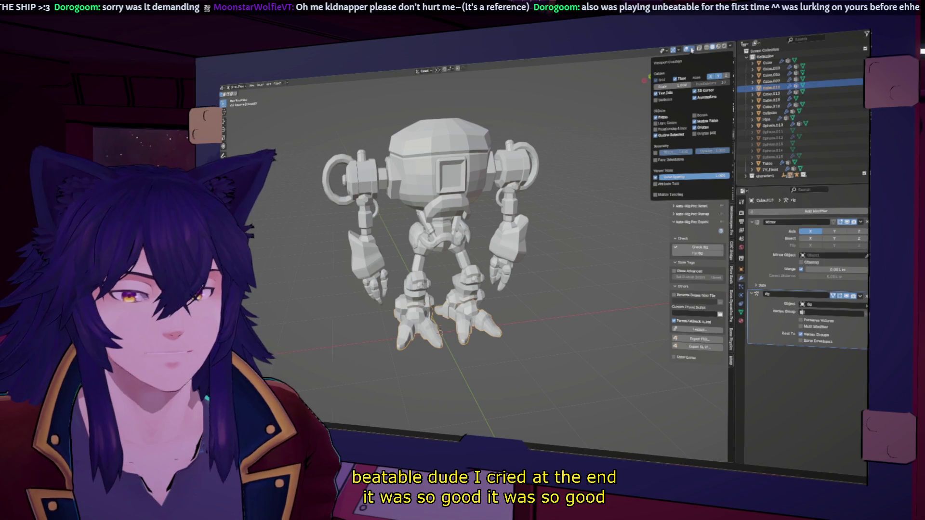
left_click(692, 49)
left_click(695, 49)
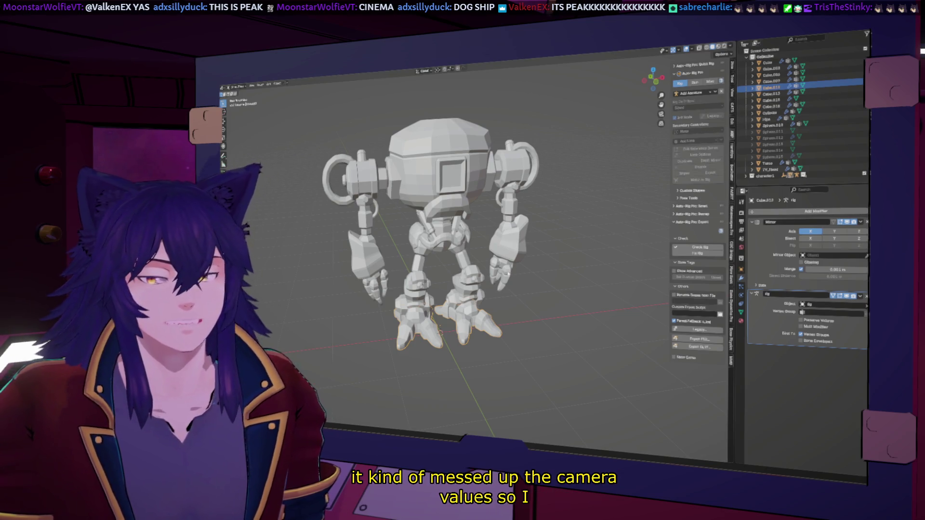
scroll(558, 269, "up", 1)
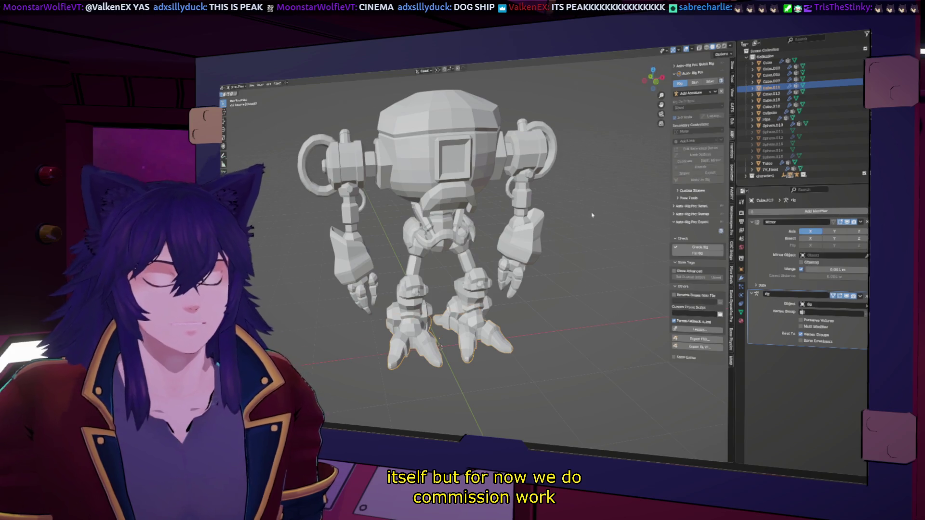
- Orbit to face the robot from the front and bring up the Mirror modifier's actions
middle_click_drag(596, 210, 642, 228)
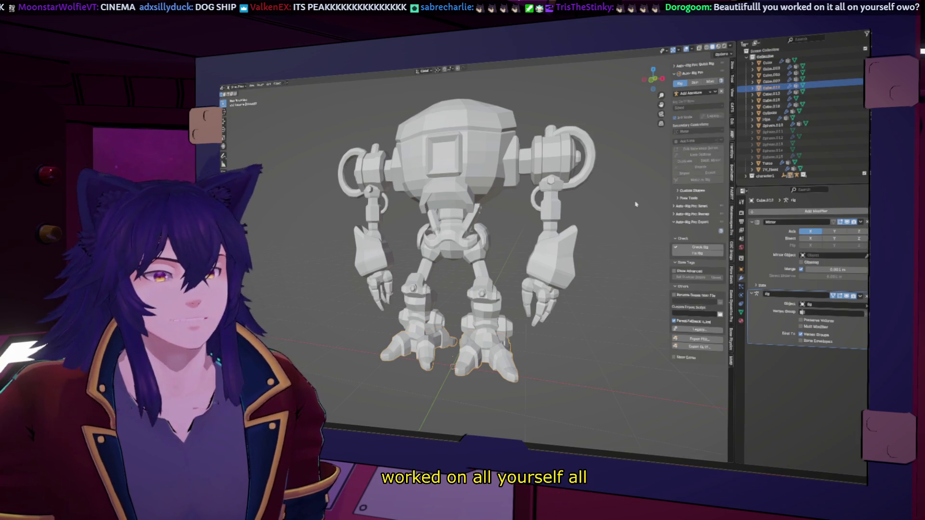
left_click(861, 222)
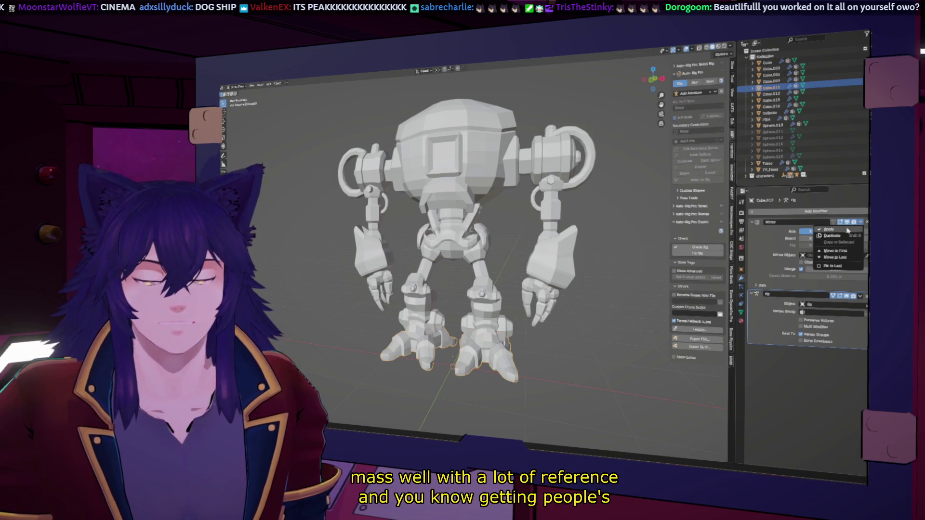
- Apply the cube's Mirror modifier, then from a front view start picking parts in the Outliner
left_click(847, 229)
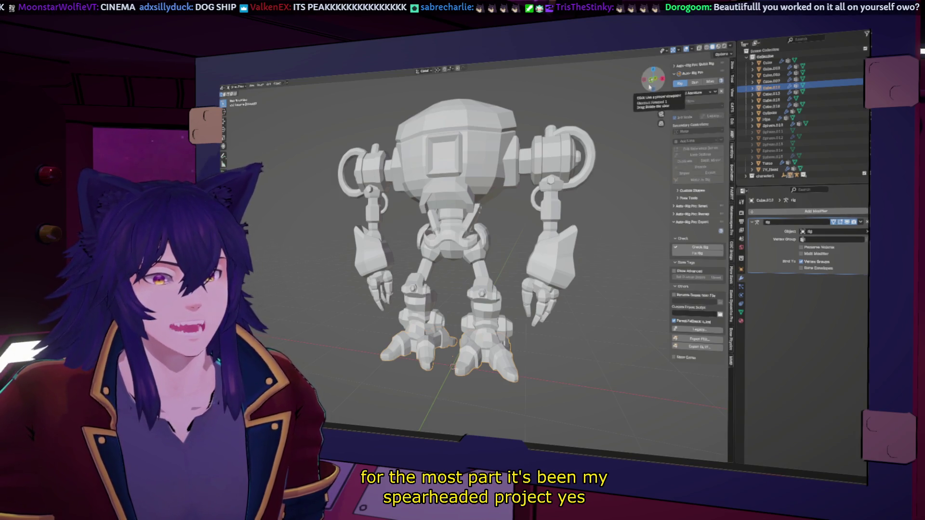
left_click(651, 81)
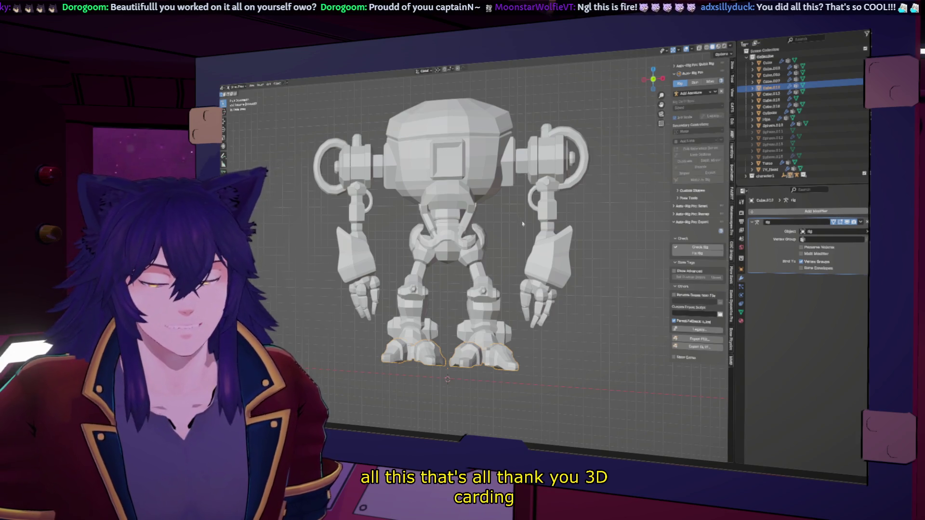
left_click(778, 106)
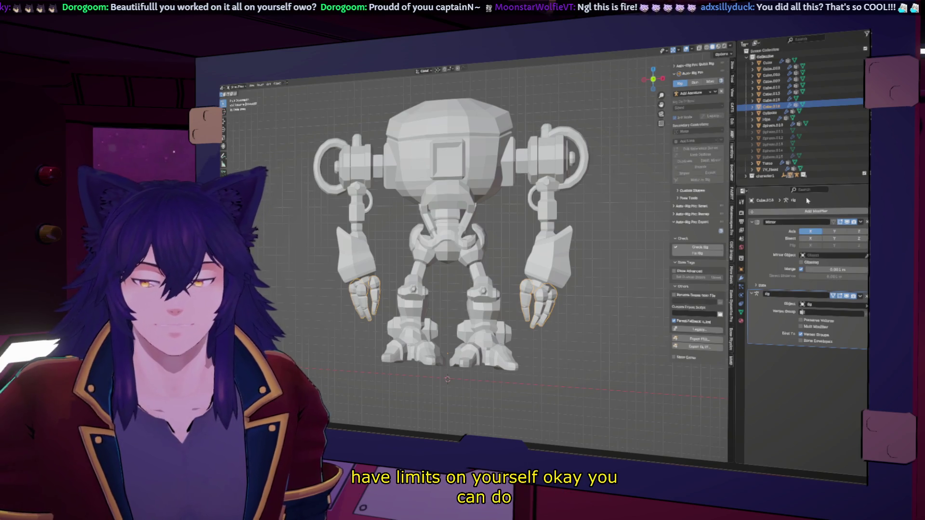
left_click(772, 65, "shift")
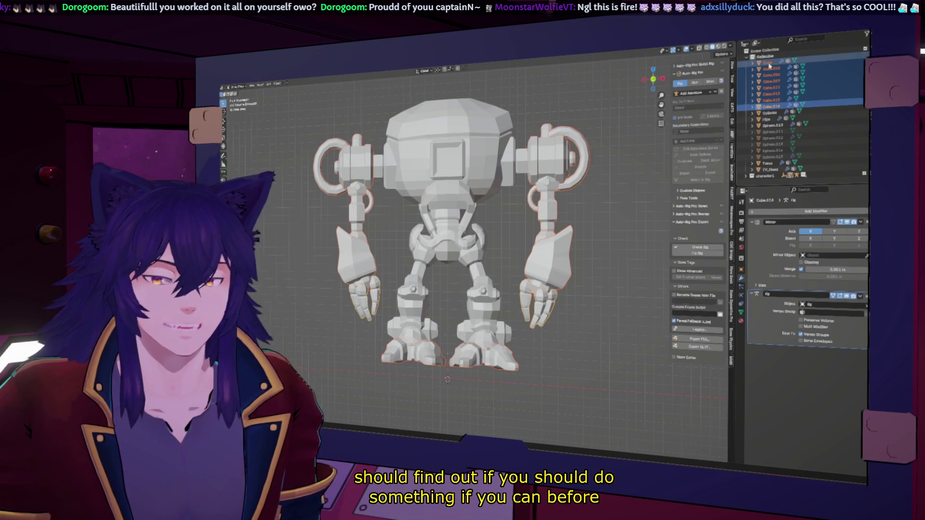
left_click(774, 113)
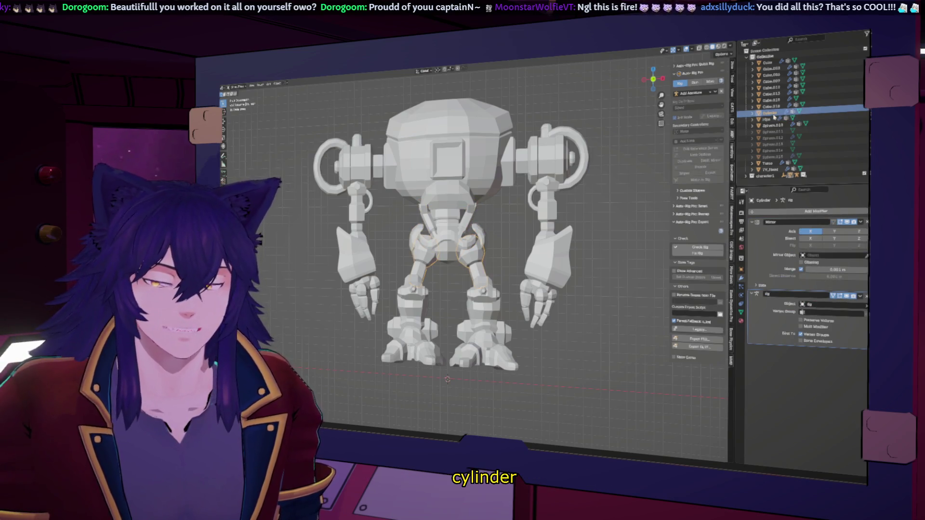
- Select the leg piece with the Cylinder and join them into one object
left_click(776, 125)
left_click(775, 113, "ctrl")
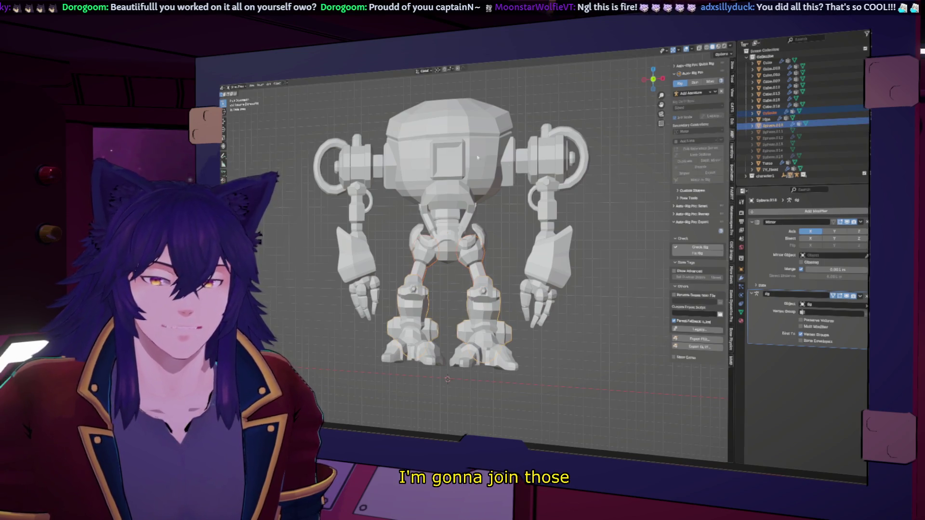
left_click(278, 84)
left_click(286, 136)
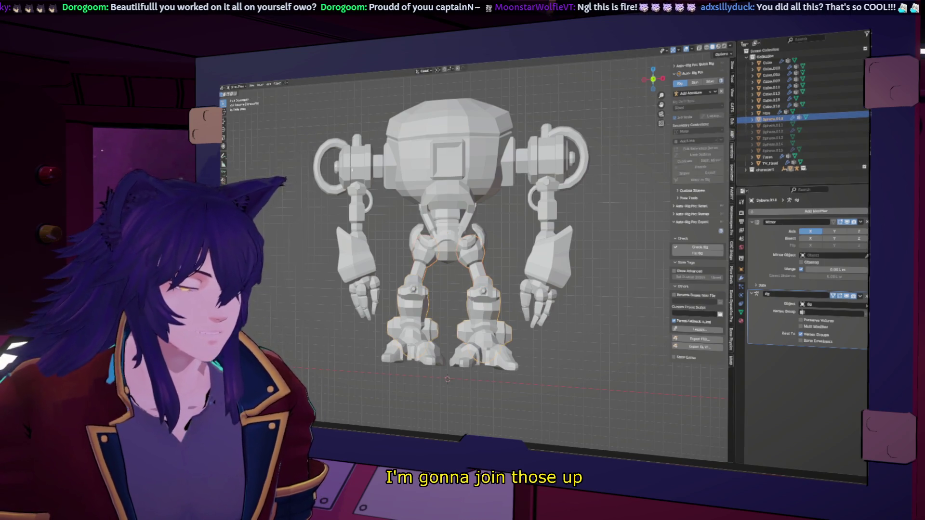
mouse_move(535, 253)
middle_mouse_down()
mouse_move(571, 260)
mouse_move(535, 256)
middle_mouse_up()
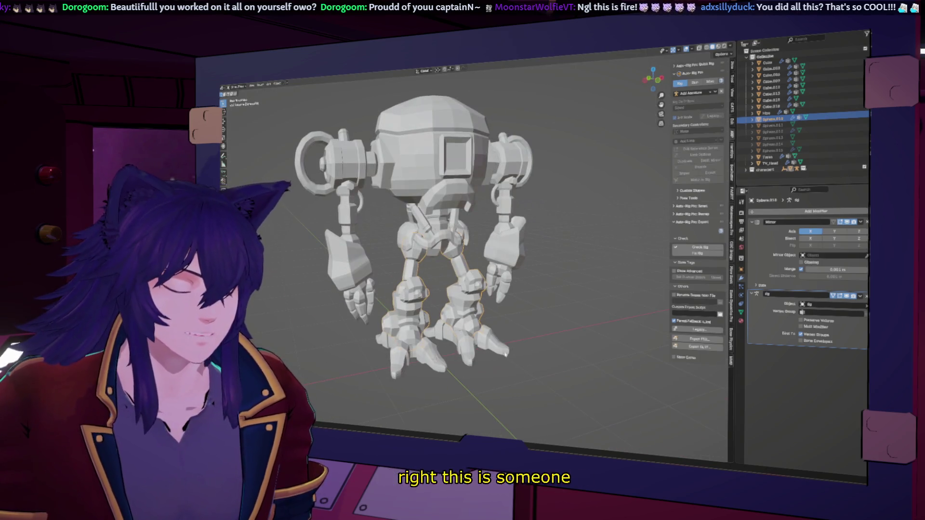
- Join a cube and a sphere part and rename the merged object J.Legs
left_click(767, 87)
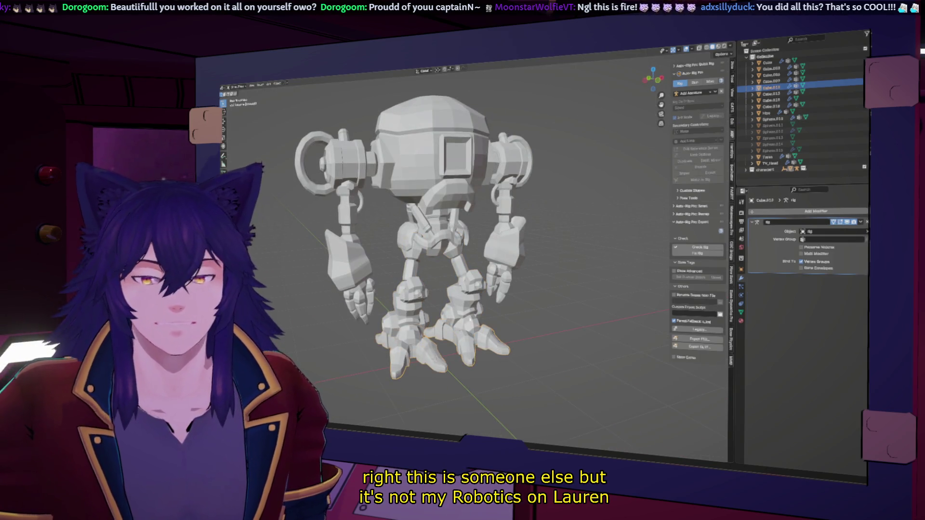
left_click(771, 117)
left_click(275, 89)
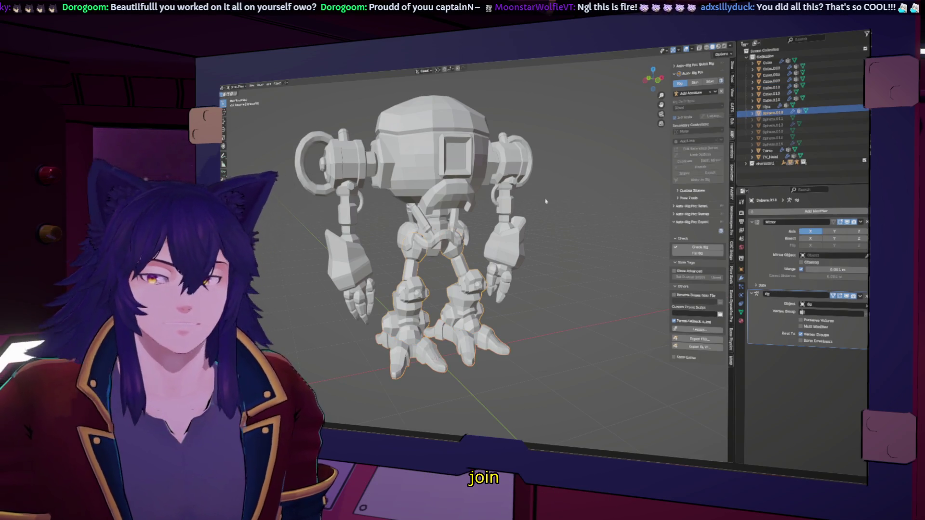
left_click(771, 113)
double_click(771, 114)
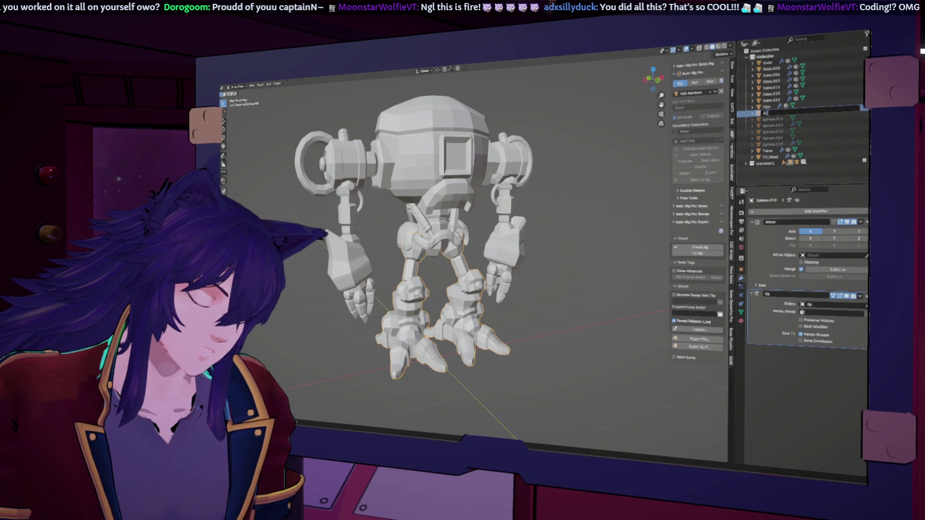
key("Return")
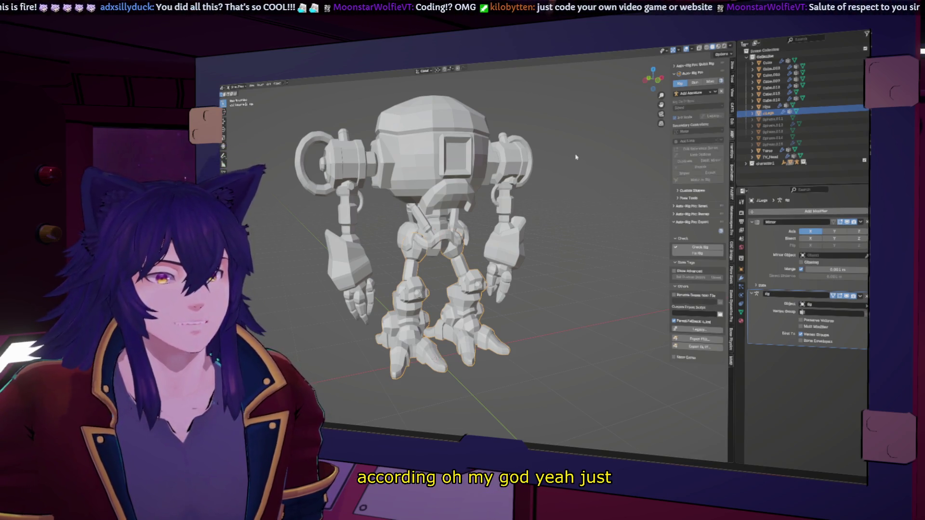
- Rename the object above it J.Hips, then select the next parts up the Outliner
left_click(770, 105)
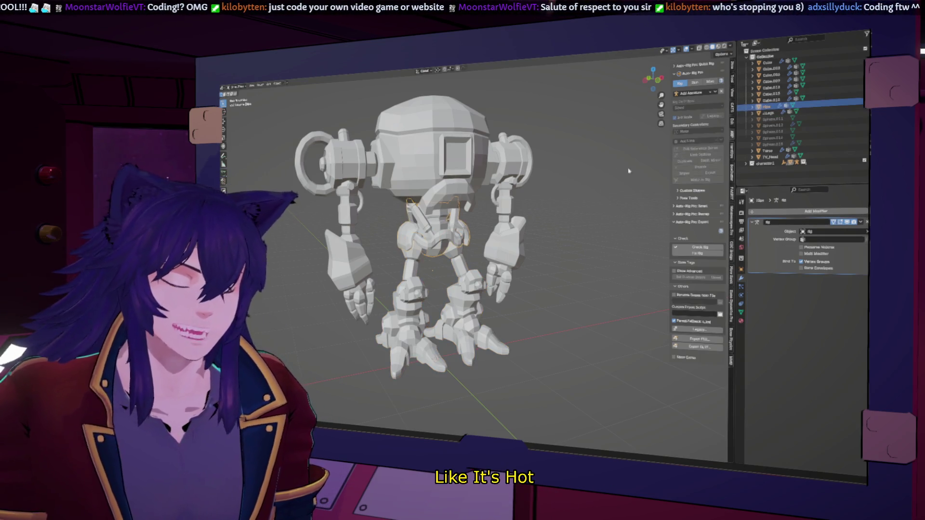
double_click(768, 106)
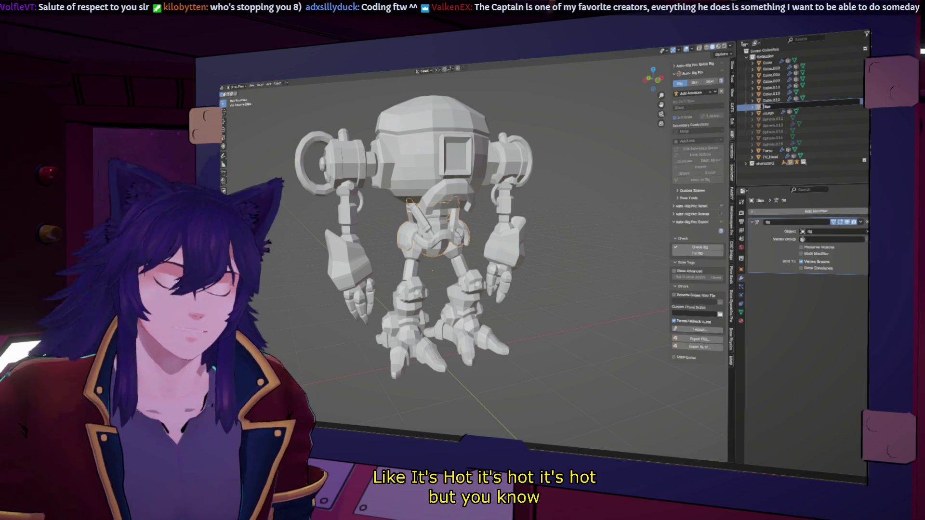
key("Return")
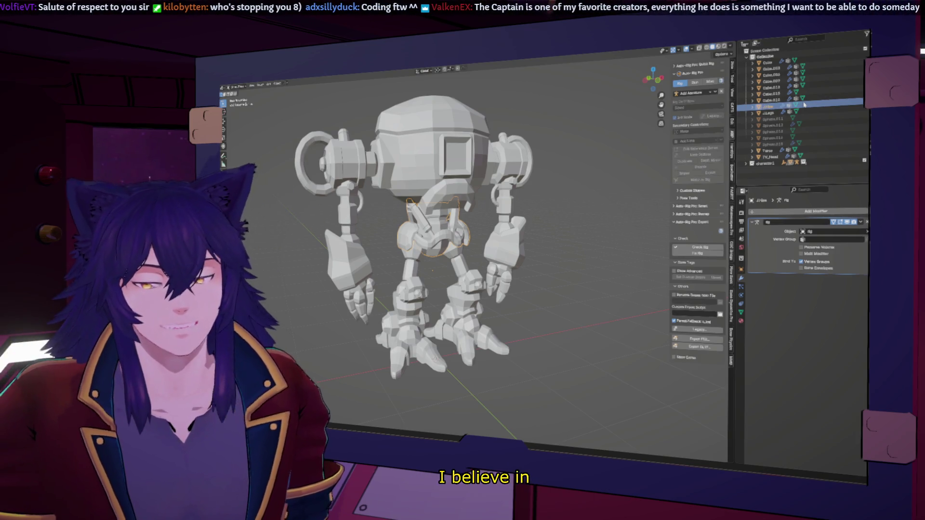
left_click(770, 101)
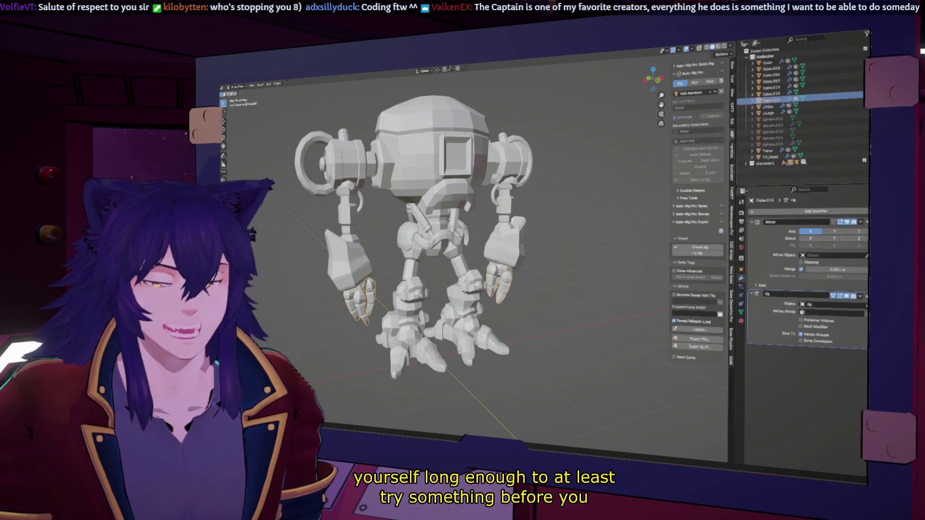
left_click(773, 91)
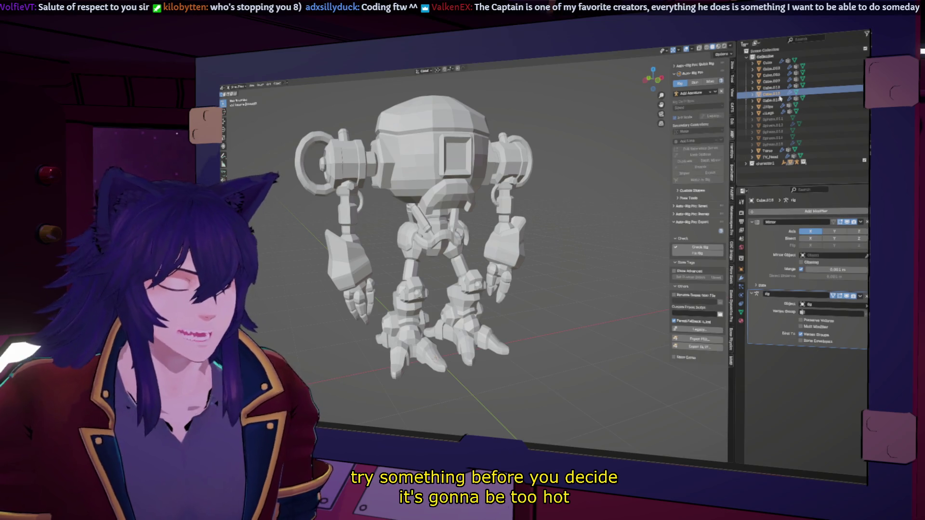
middle_click_drag(535, 239, 559, 251)
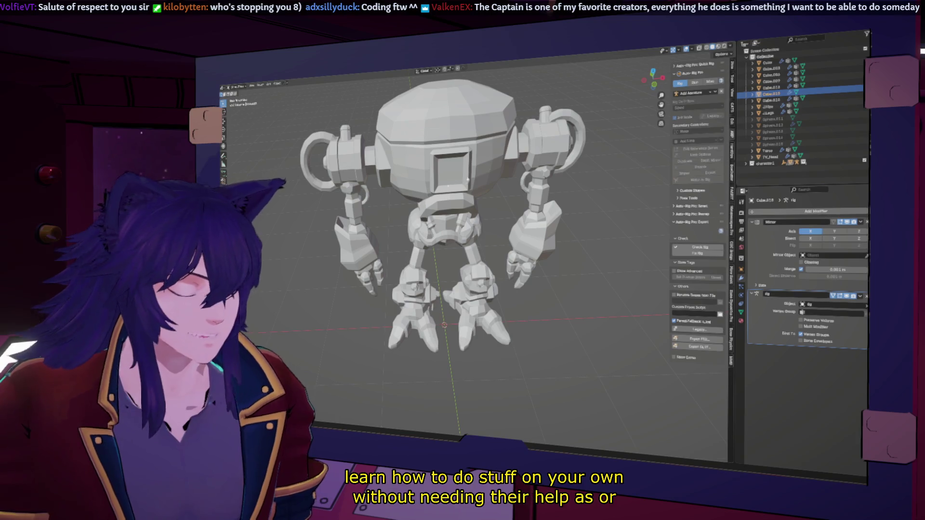
- Display the model as wireframe and bring up options for the selected Outliner object
key("shift+z")
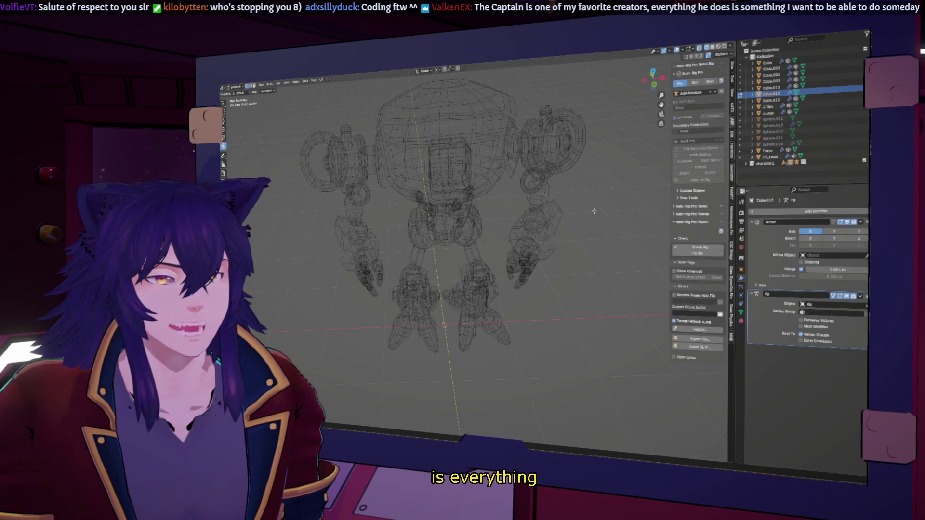
key("Tab")
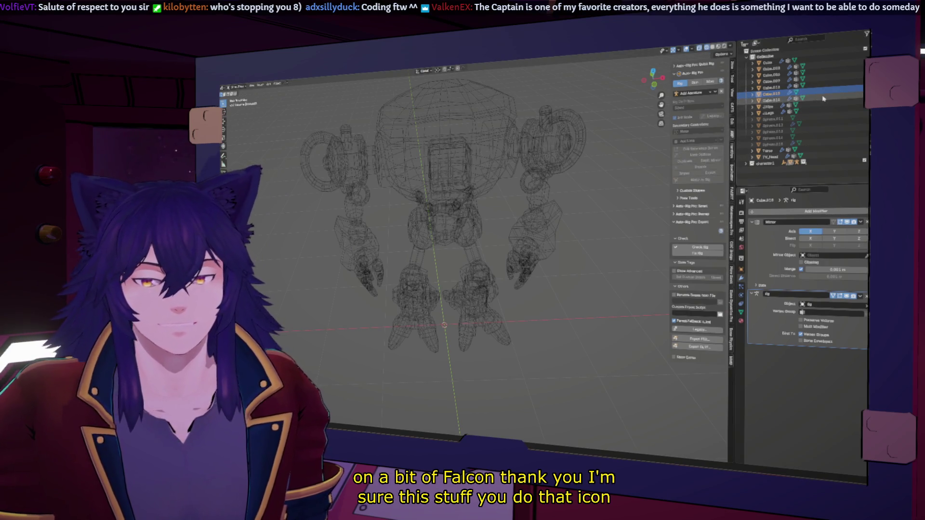
right_click(820, 89)
- Delete the selected object with its children, then centre the robot in a flat front view
left_click(821, 90)
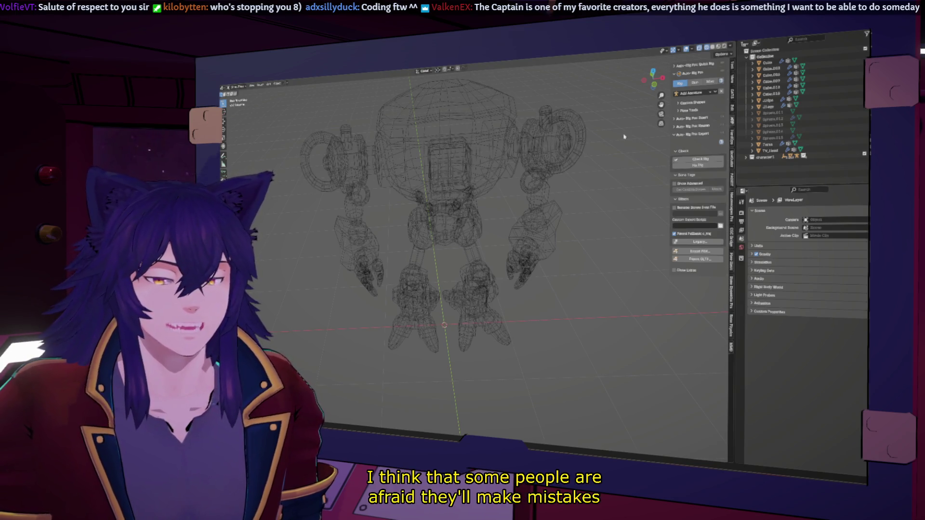
left_click_drag(650, 85, 653, 78)
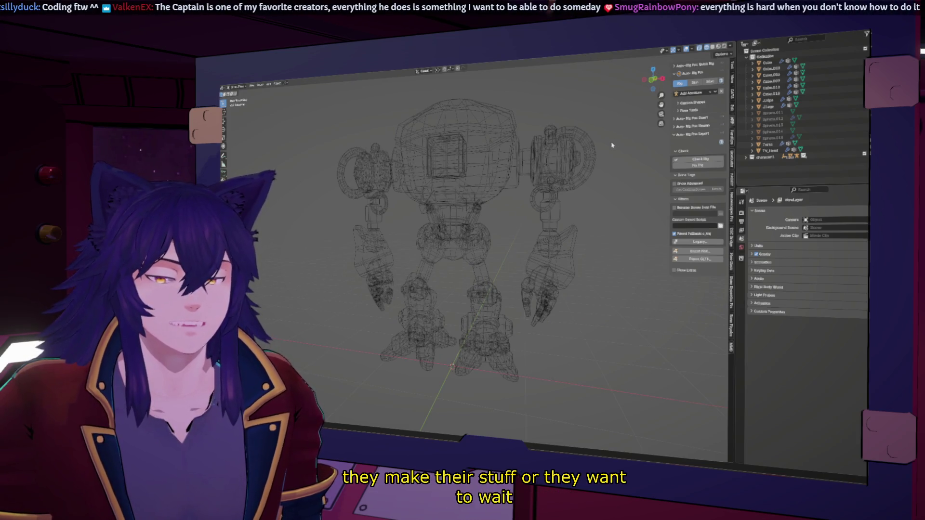
left_click(652, 79)
scroll(487, 213, "up", 5)
scroll(462, 184, "up", 2)
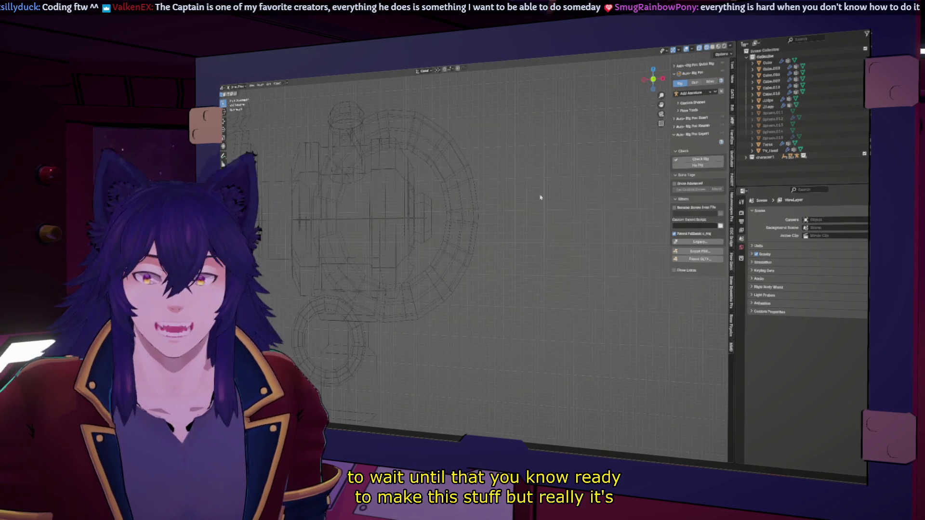
scroll(540, 197, "down", 3)
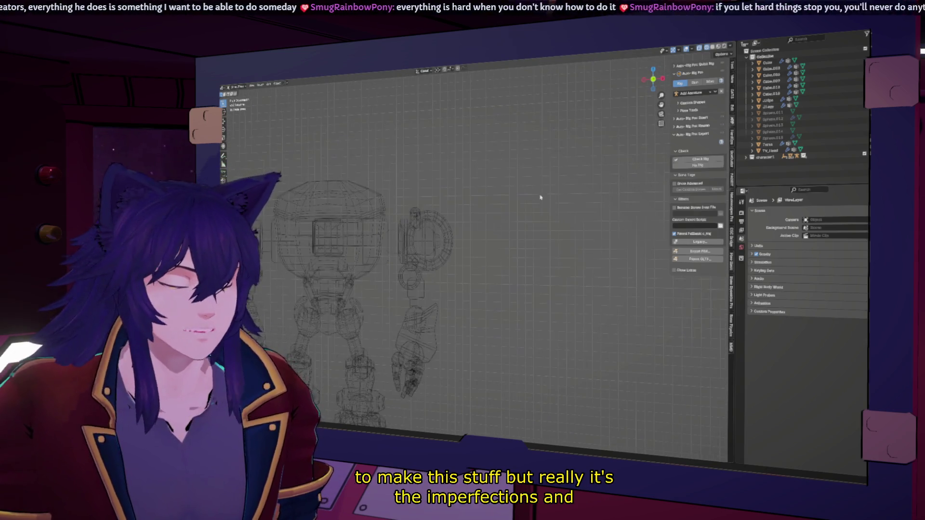
middle_click_drag(540, 197, 634, 233, "shift")
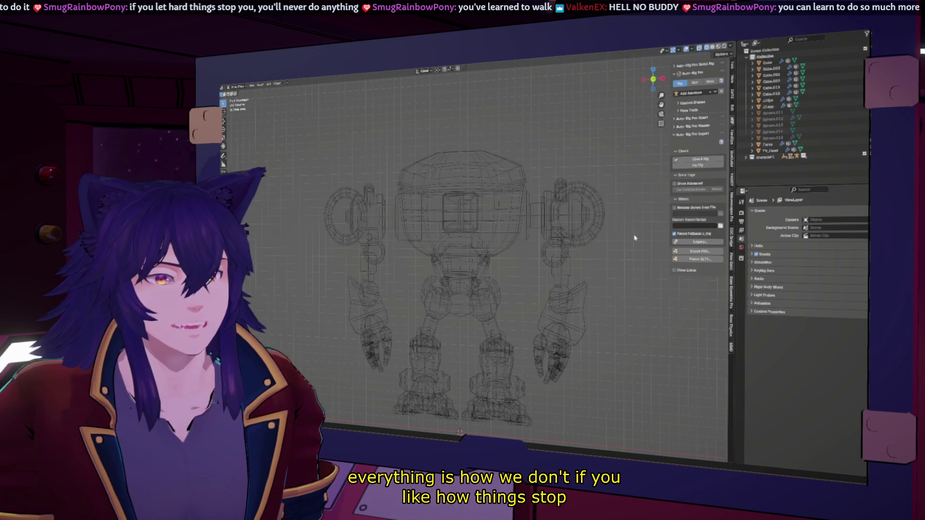
- Select the upper arm, shoulder ring, elbow ring, forearm and hand and join them into one object
left_click(525, 241)
left_click(569, 231)
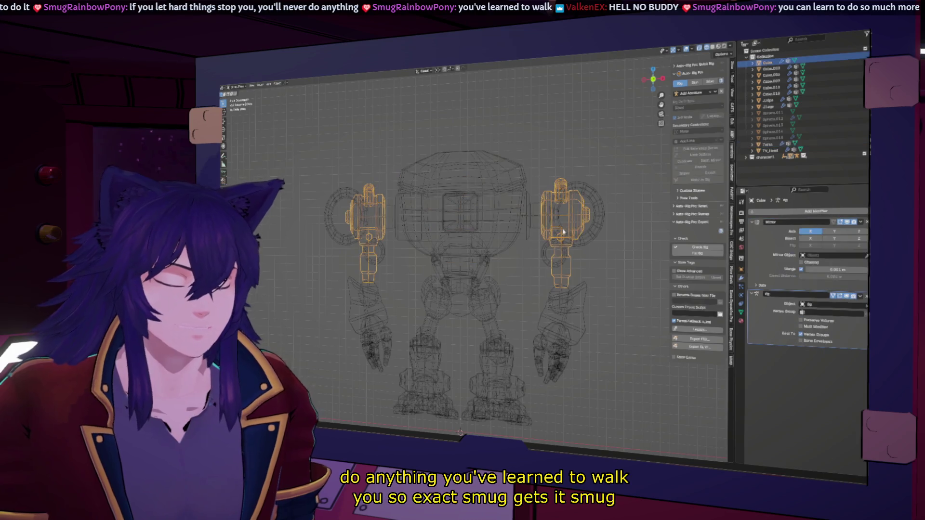
left_click(605, 218, "shift")
left_click(553, 253, "shift")
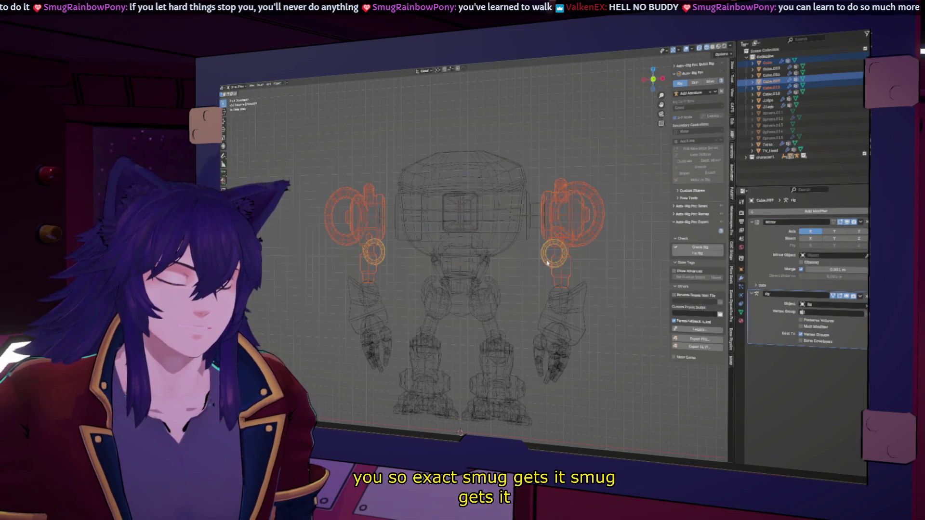
left_click(555, 293, "shift")
left_click(569, 308, "shift")
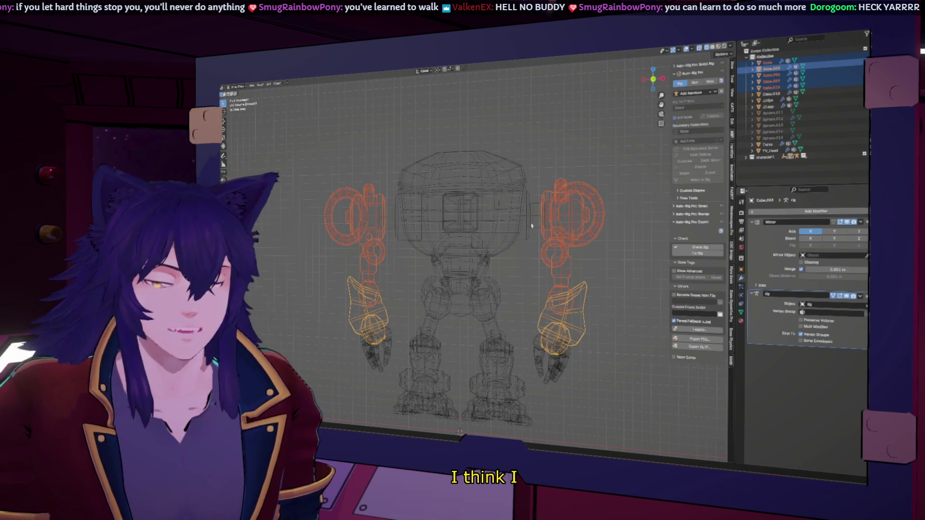
left_click(275, 85)
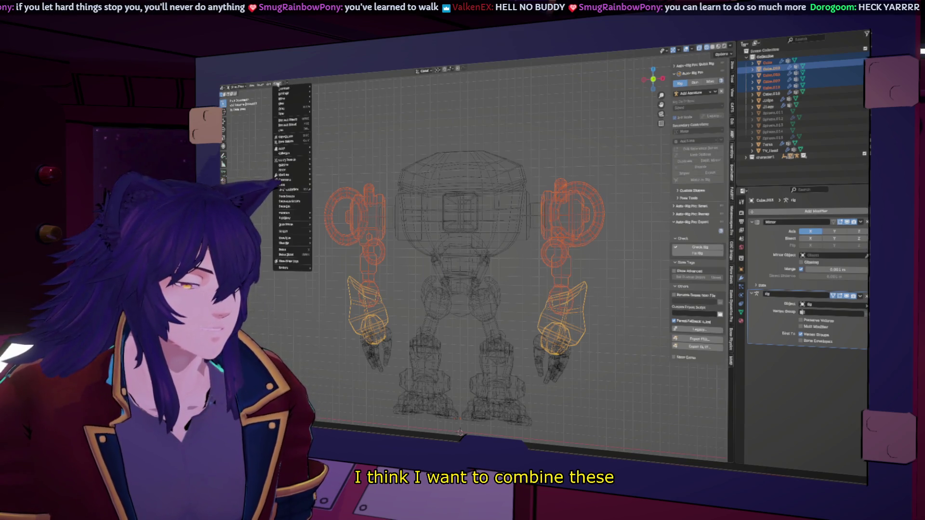
left_click(288, 135)
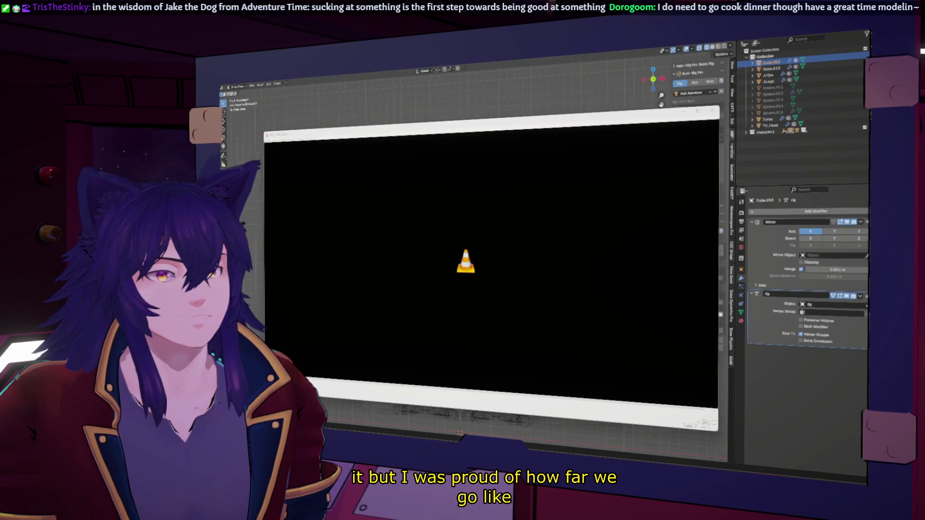
scroll(467, 236, "down", 2)
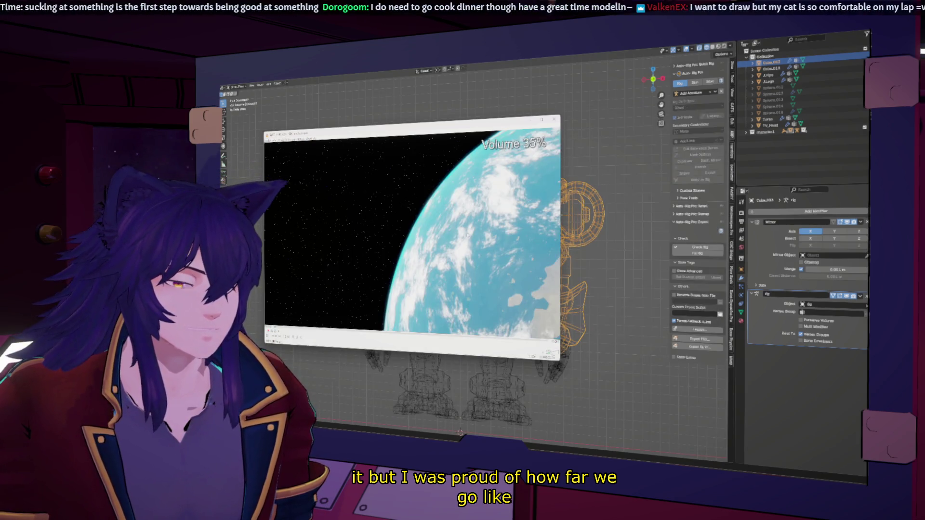
scroll(468, 235, "up", 5)
- Go fullscreen, skip to the HG_Animatic_retimed.mp4 animatic and raise the volume while it plays
double_click(453, 211)
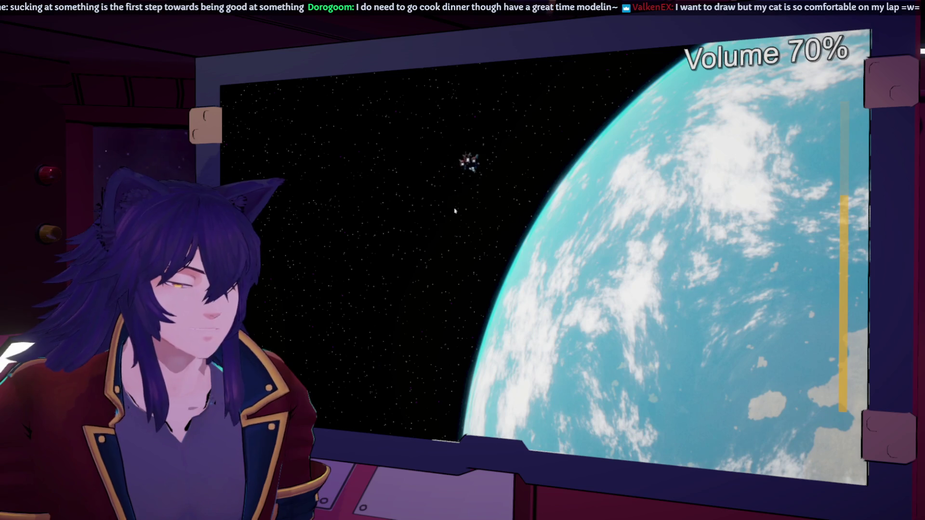
scroll(455, 211, "up", 7)
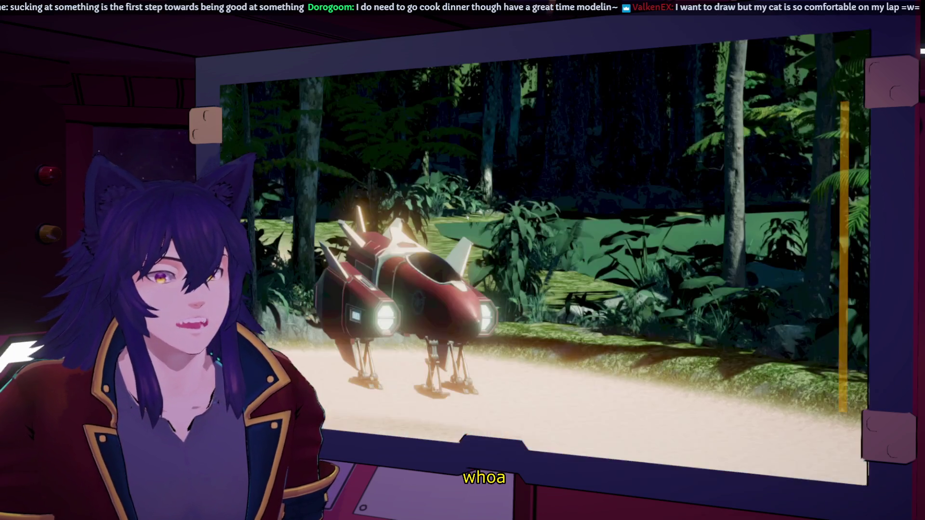
key("space")
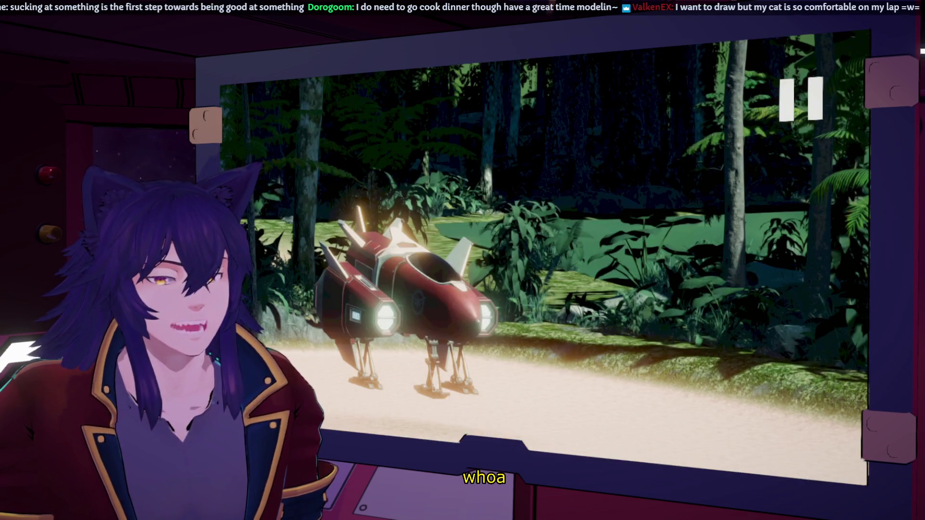
key("n")
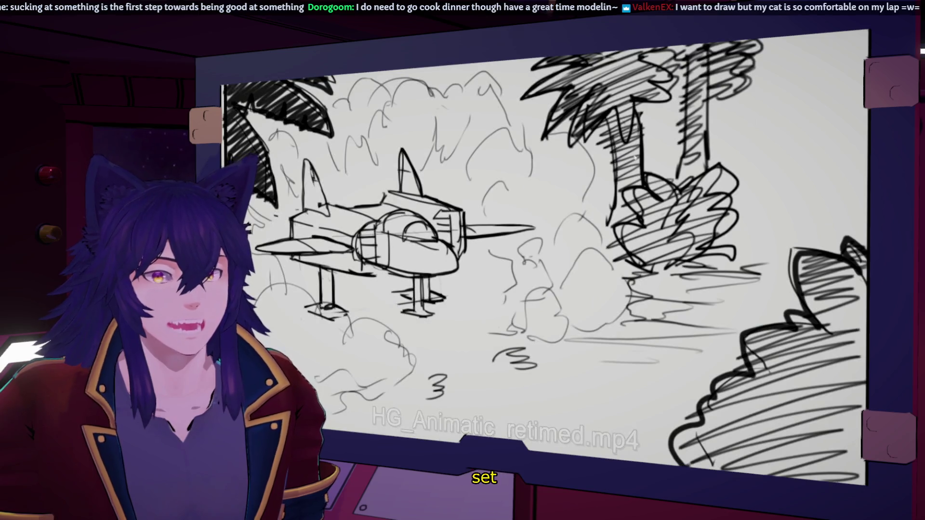
key("ctrl+Up")
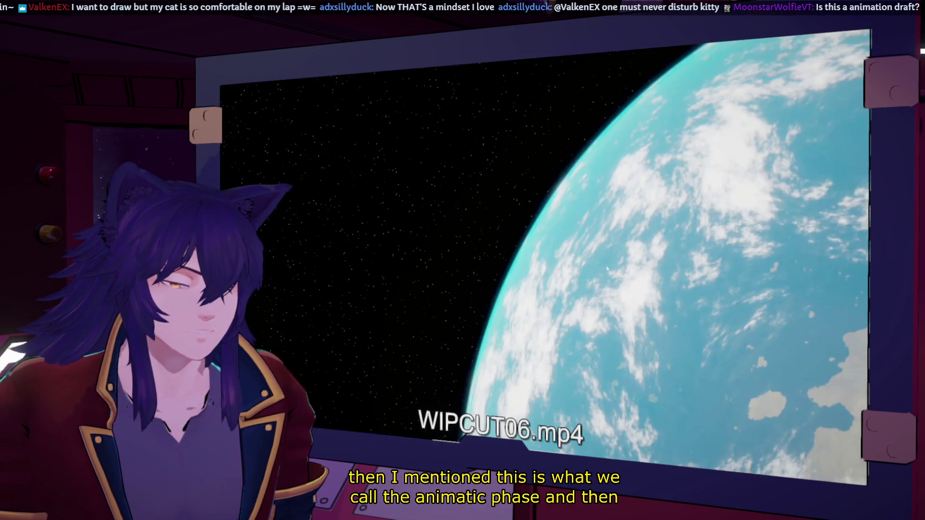
scroll(607, 269, "up", 2)
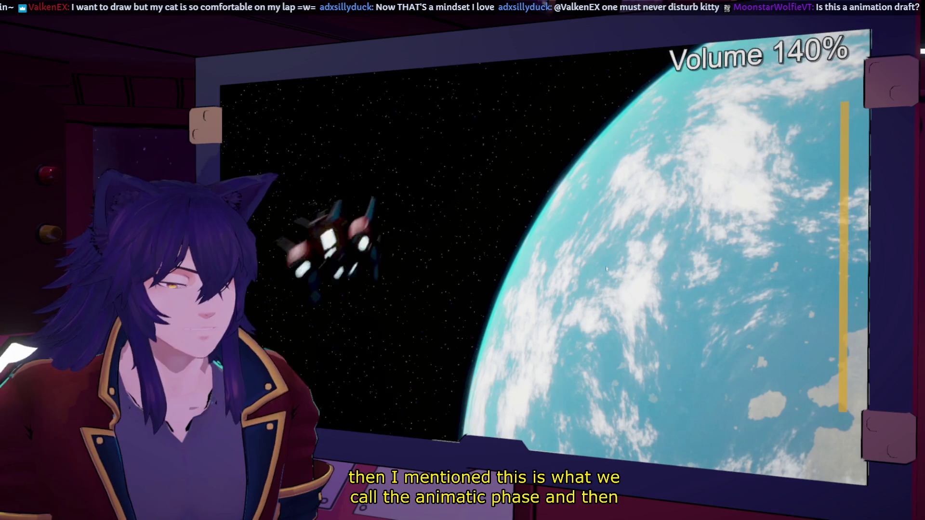
scroll(542, 260, "down", 1)
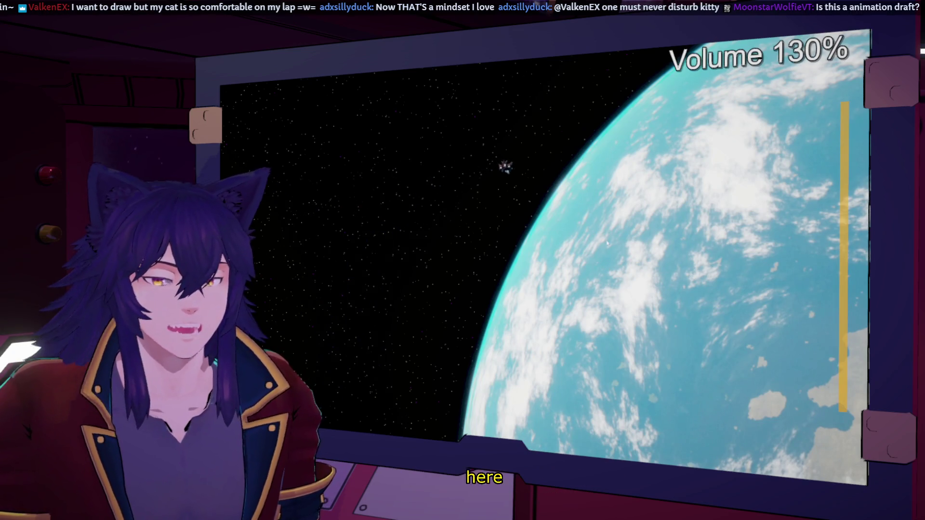
scroll(607, 243, "down", 1)
scroll(605, 244, "down", 6)
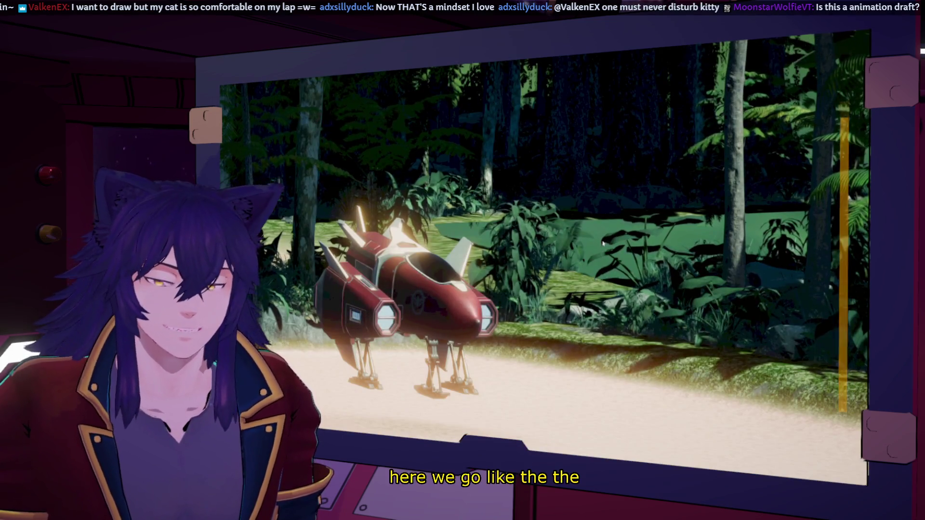
scroll(607, 244, "down", 2)
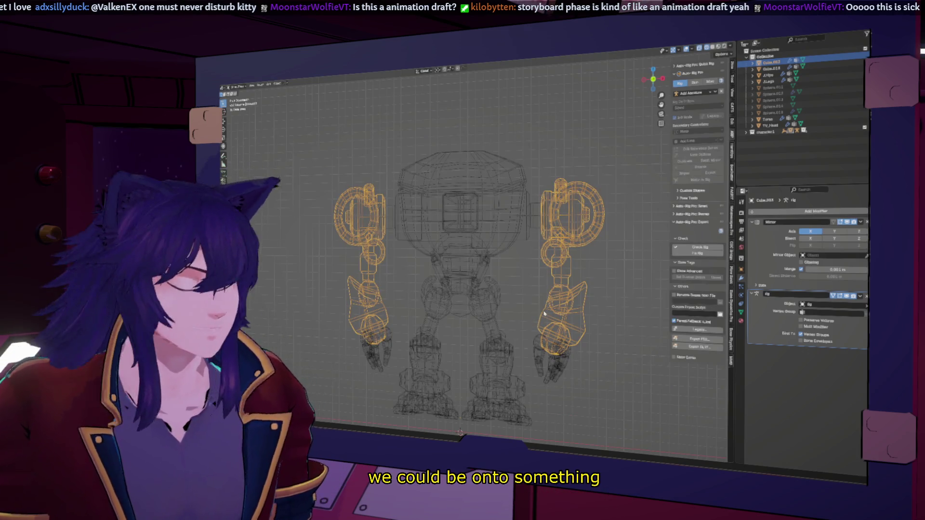
- Shift the view of the robot slightly after returning to Blender
middle_click_drag(621, 279, 537, 290)
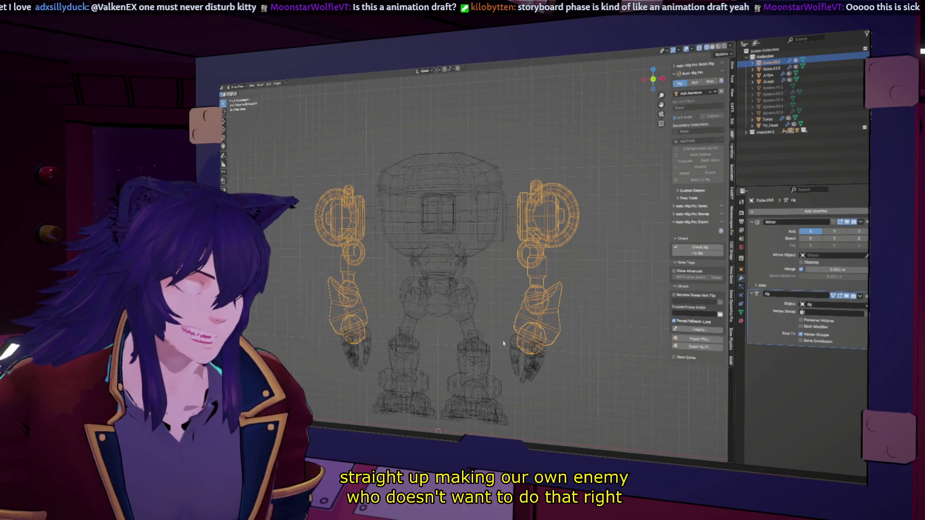
- Select the robot's leg, arm, torso and hand pieces in turn to locate the arm object
left_click(464, 334)
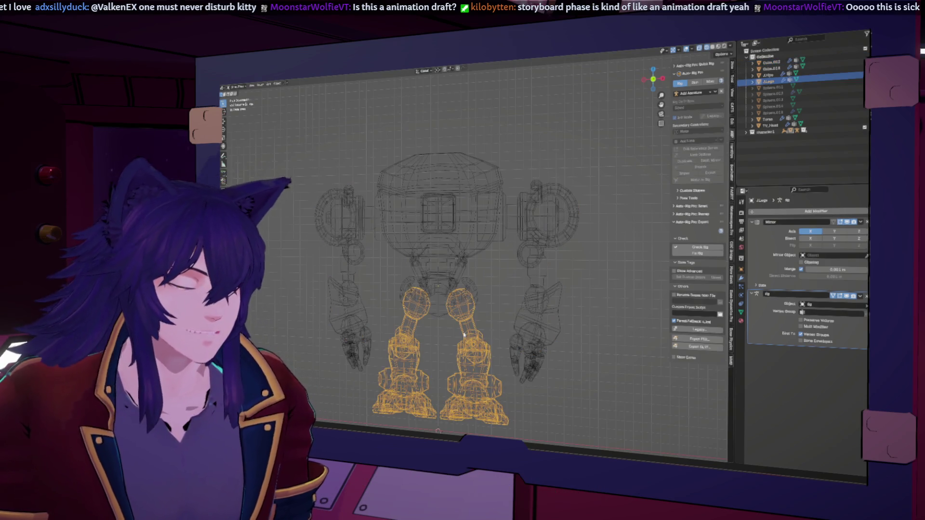
left_click(546, 313)
left_click(488, 234)
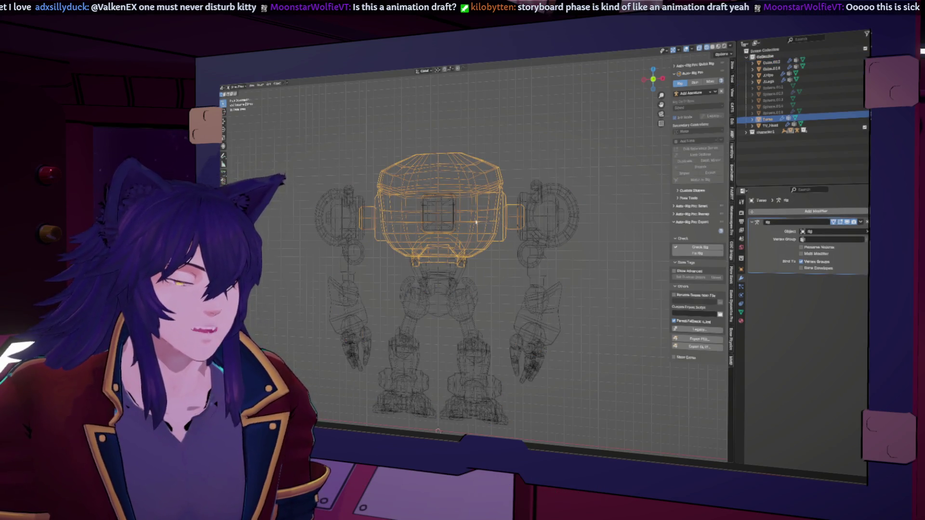
left_click(770, 69)
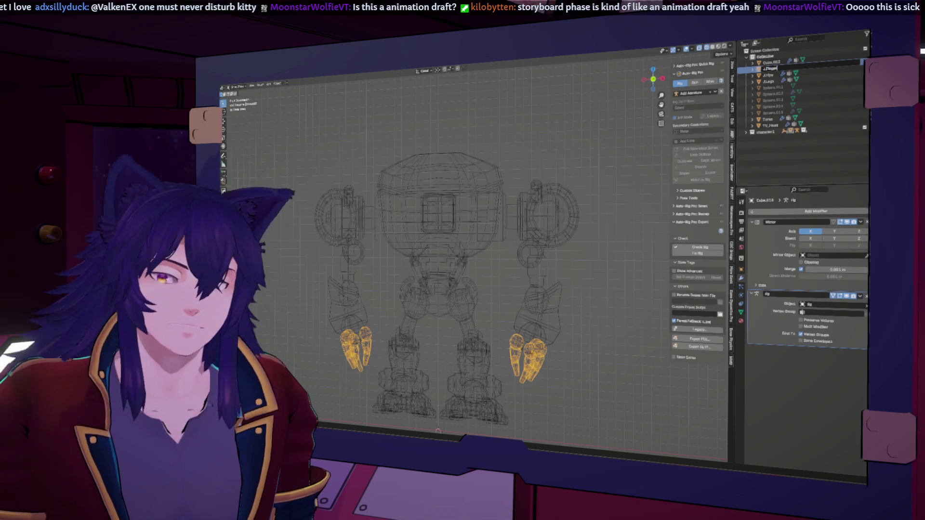
- Rename the joined arm object to J.Arms in the Outliner
left_click(770, 62)
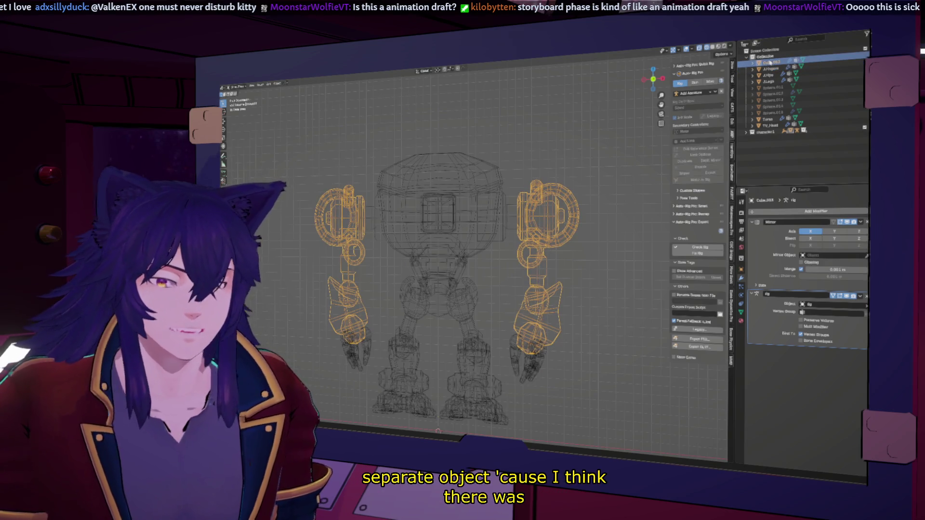
double_click(772, 69)
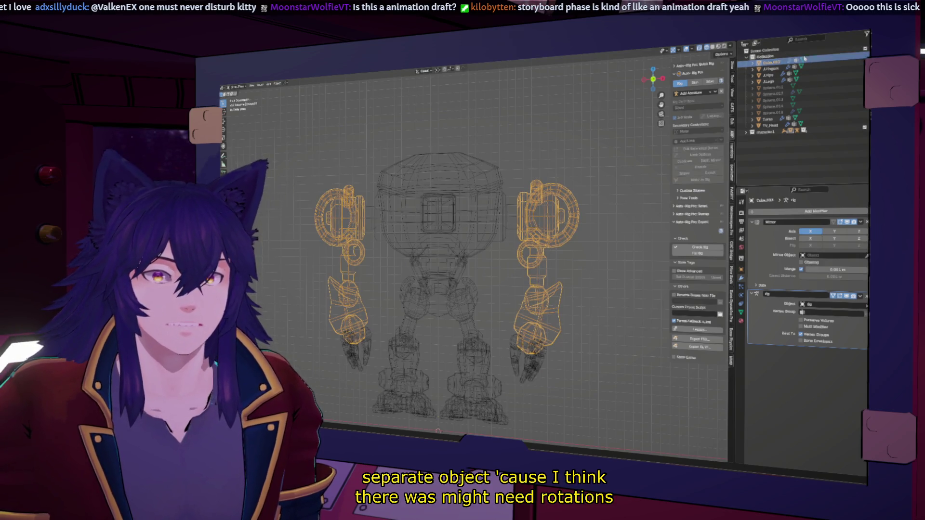
key("BackSpace")
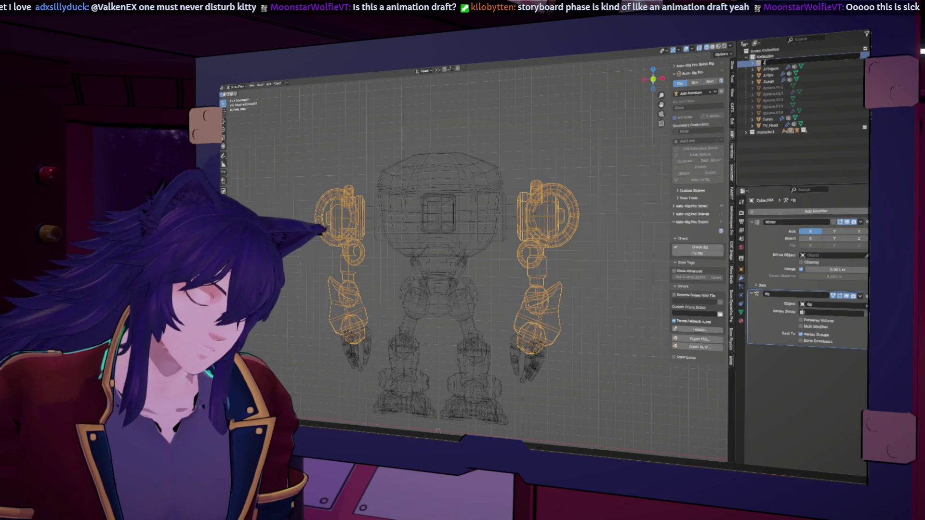
type("Arms")
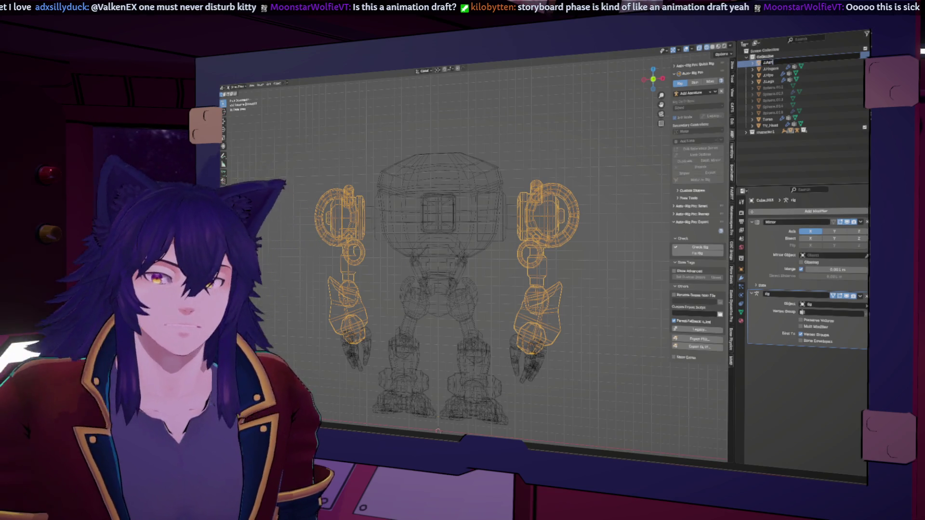
left_click(772, 111)
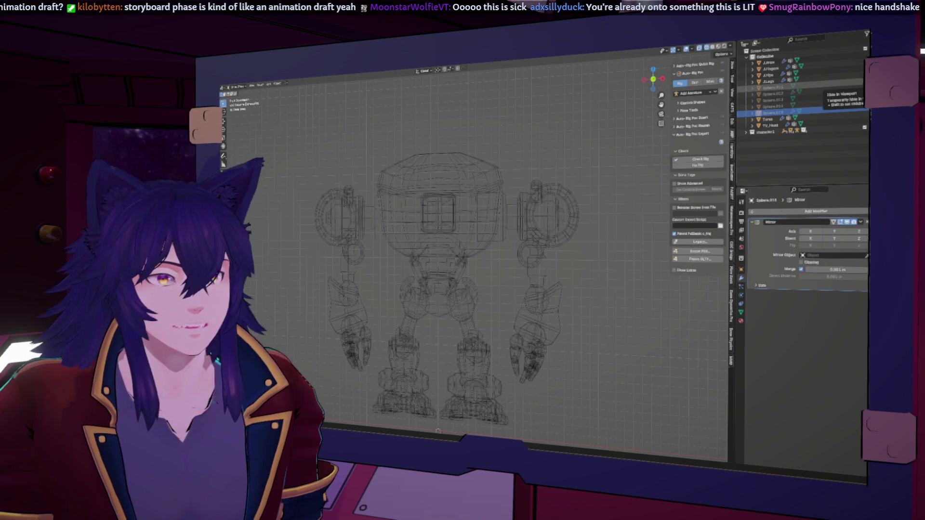
- Select the head parts Sphere.011 through Sphere.018 in the Outliner, adjusting which rows are included
left_click(773, 88)
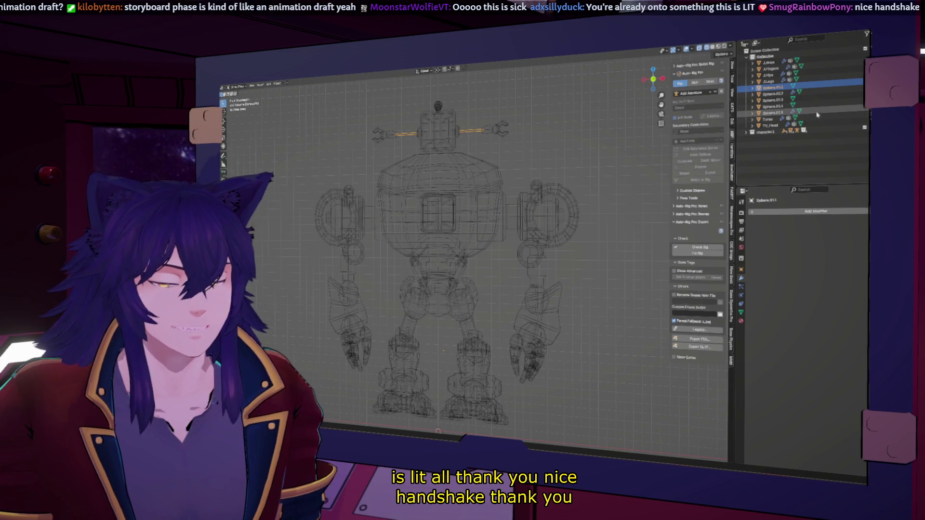
left_click(773, 112)
left_click(779, 87, "shift")
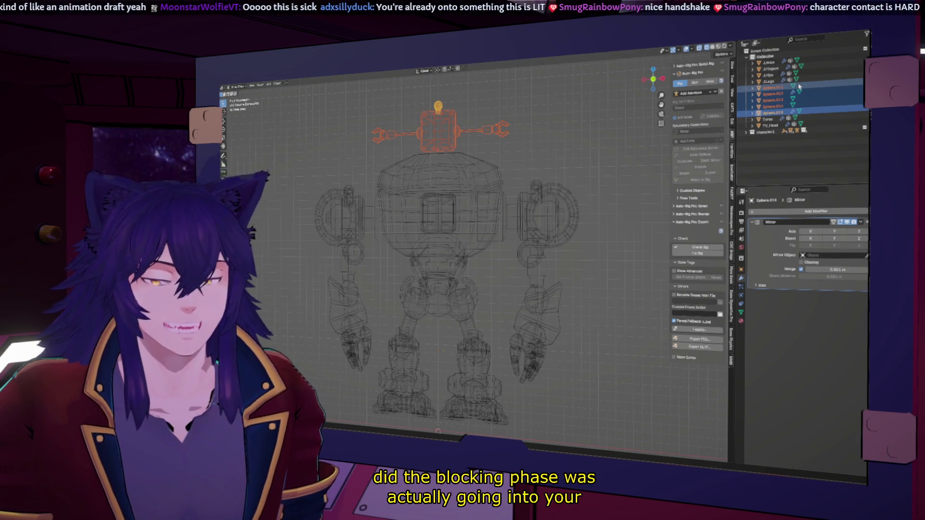
left_click(779, 99, "ctrl")
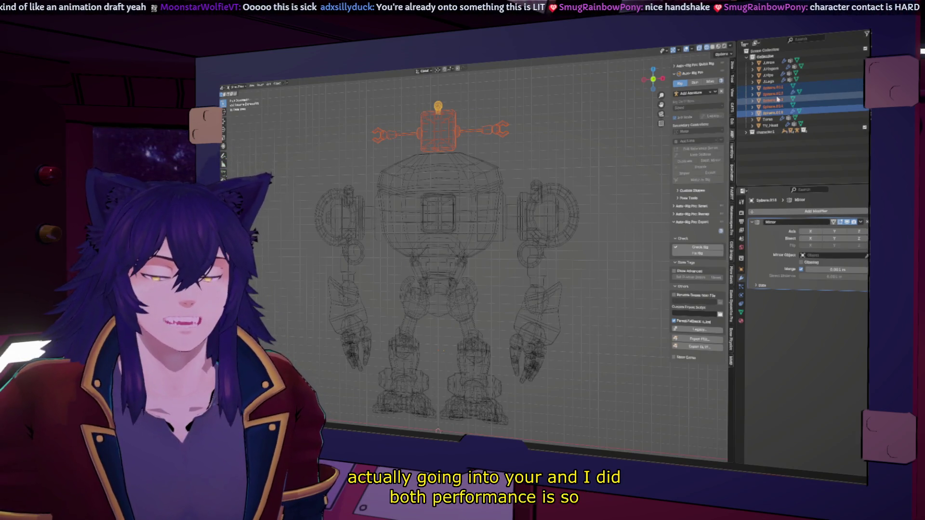
left_click(791, 95, "ctrl")
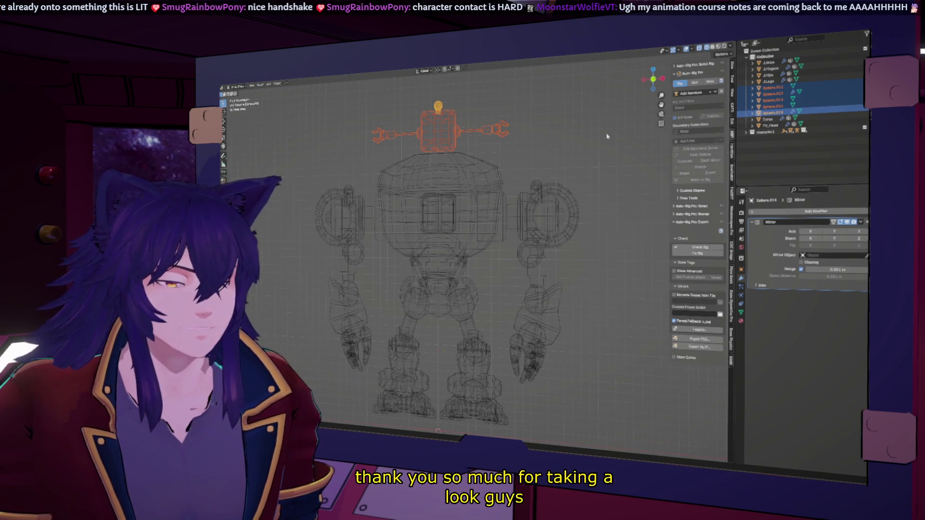
- Inspect individual head parts, checking the antenna and ear pieces for Mirror modifiers
middle_click_drag(608, 136, 799, 119)
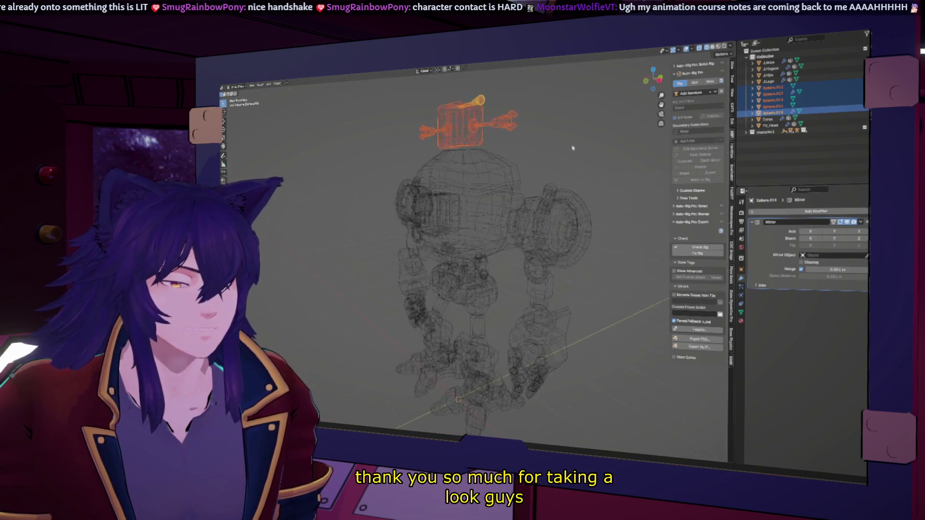
right_click(775, 111)
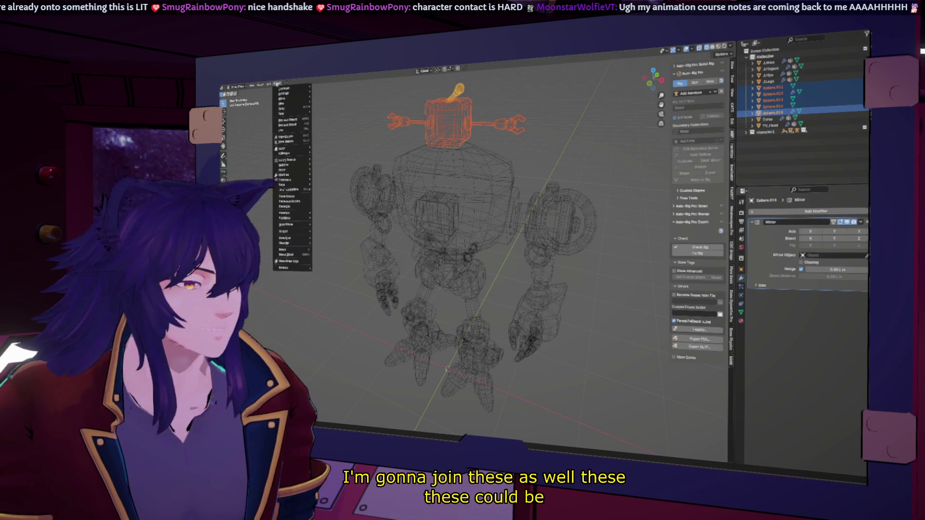
left_click(778, 95)
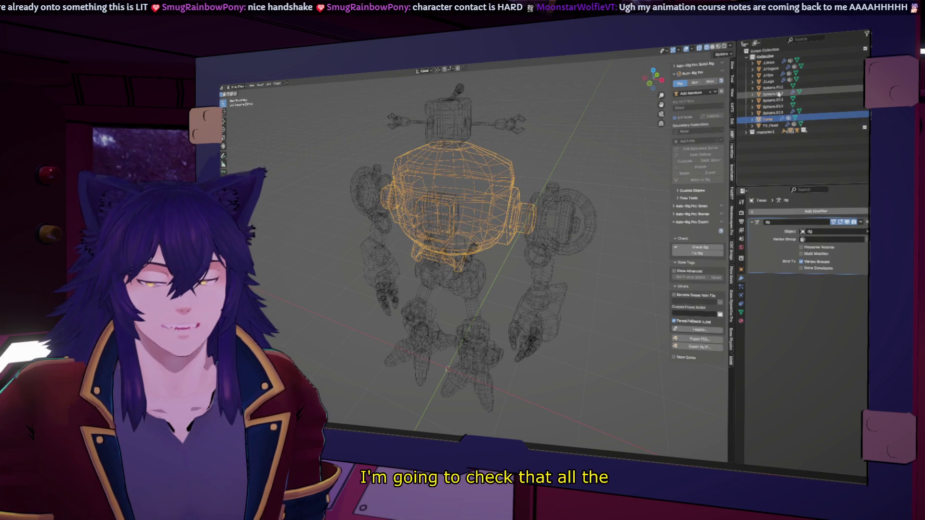
left_click(771, 112)
key("Up")
key("Up")
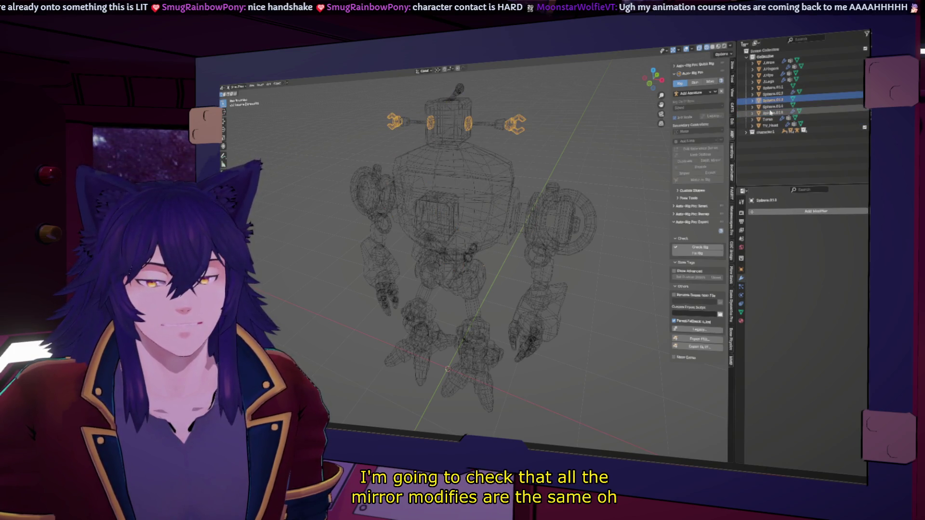
- Remove the antenna's unneeded Mirror and apply the Mirror modifier on head cube Sphere.013
key("Down")
key("Down")
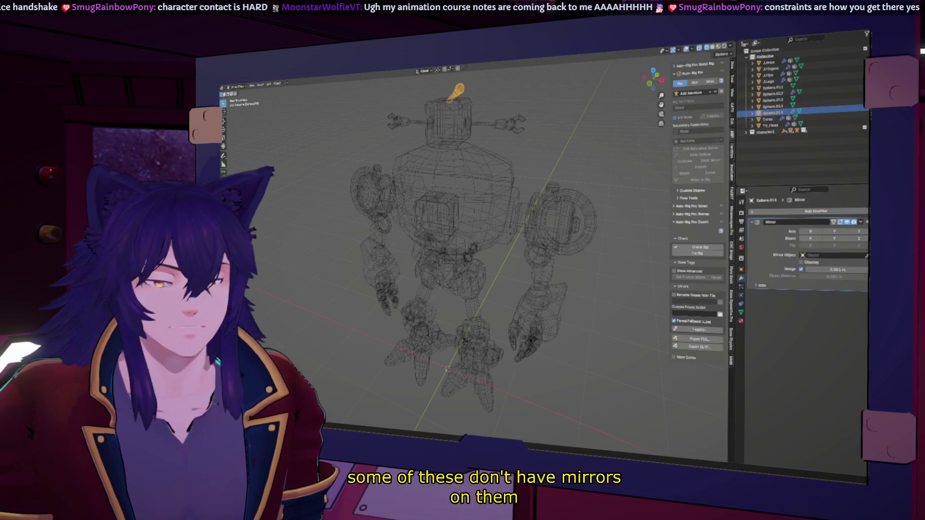
key("ctrl+a")
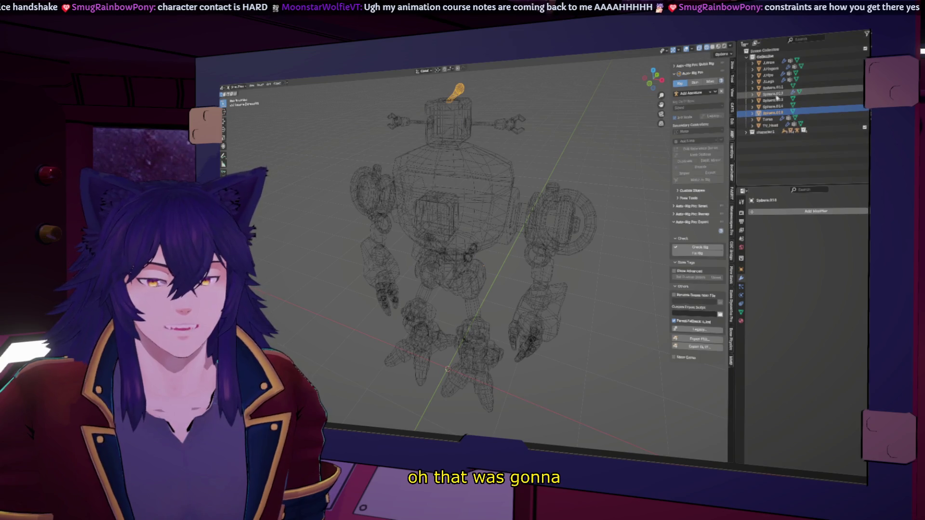
left_click(777, 93)
left_click(859, 221)
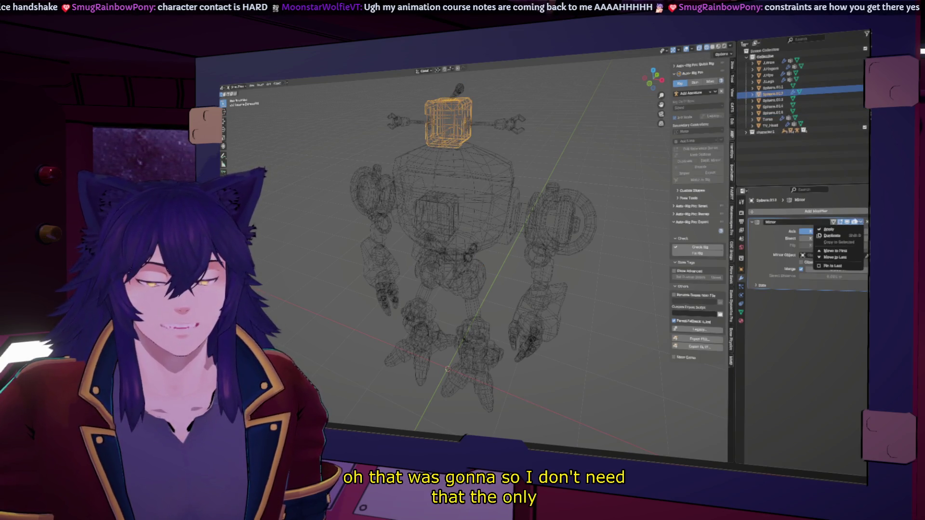
left_click(831, 230)
- Reselect all the head parts from Sphere.011 to Sphere.018
left_click(770, 87)
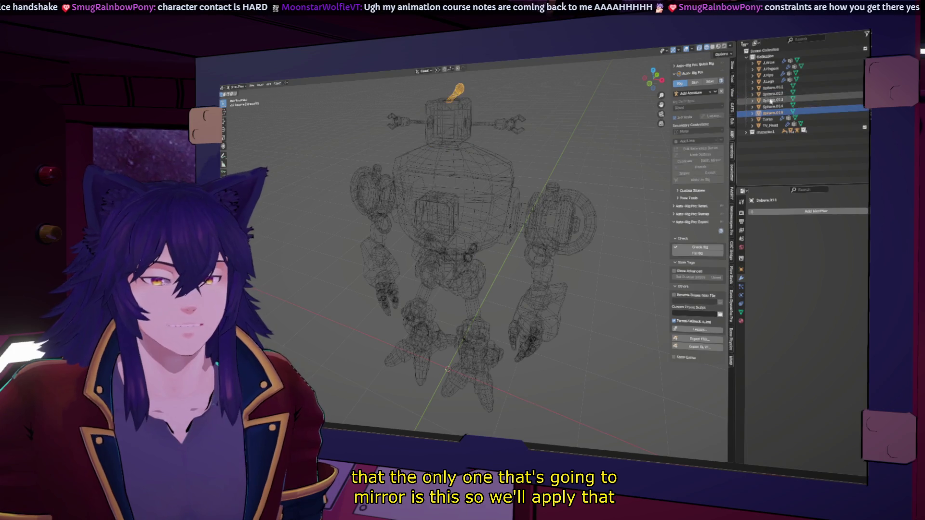
left_click(769, 112, "shift")
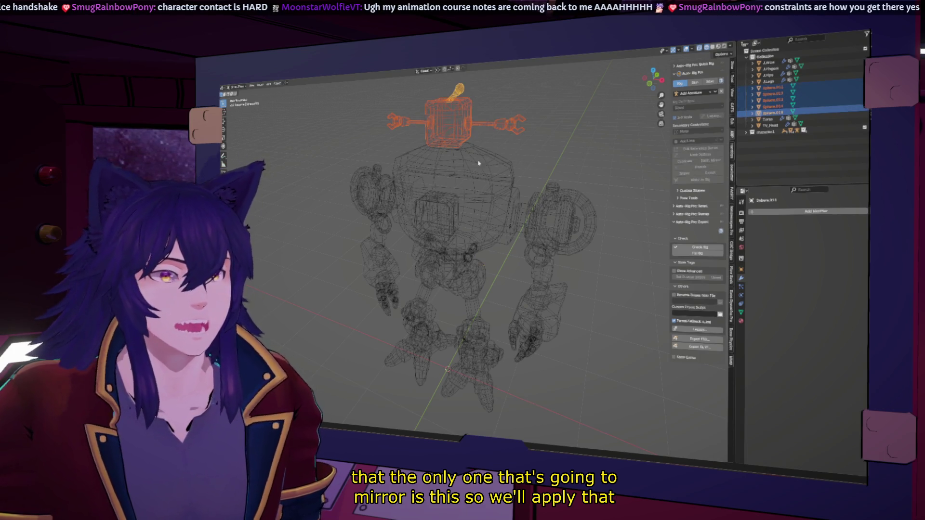
- Join the selected head pieces into one object via Object > Join
left_click(275, 85)
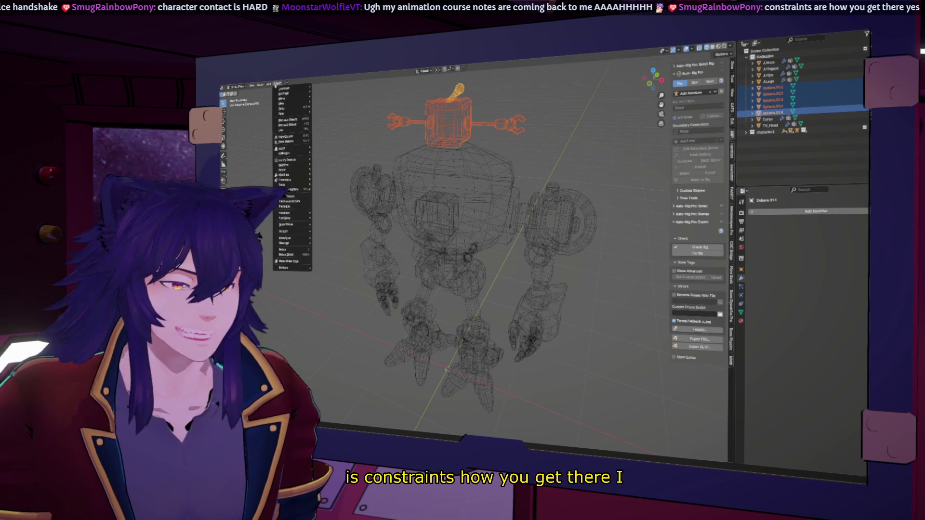
left_click(286, 122)
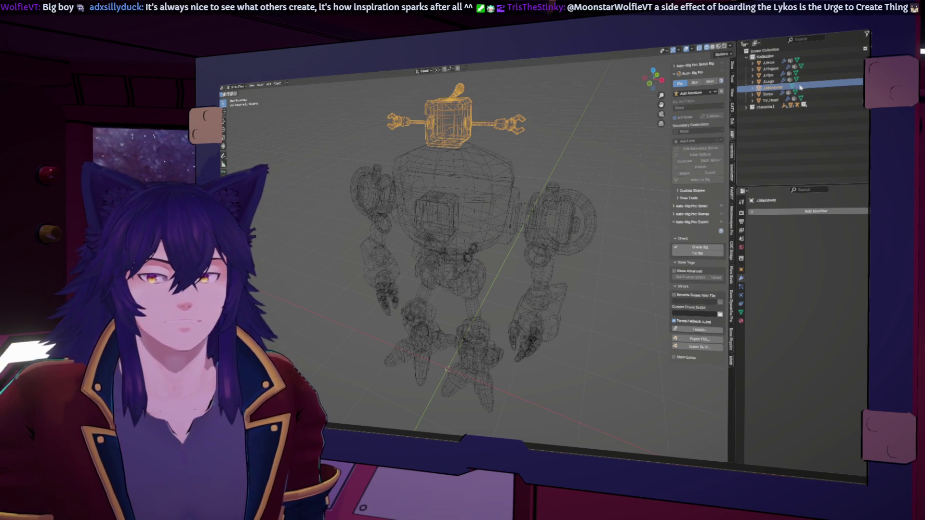
left_click(762, 63)
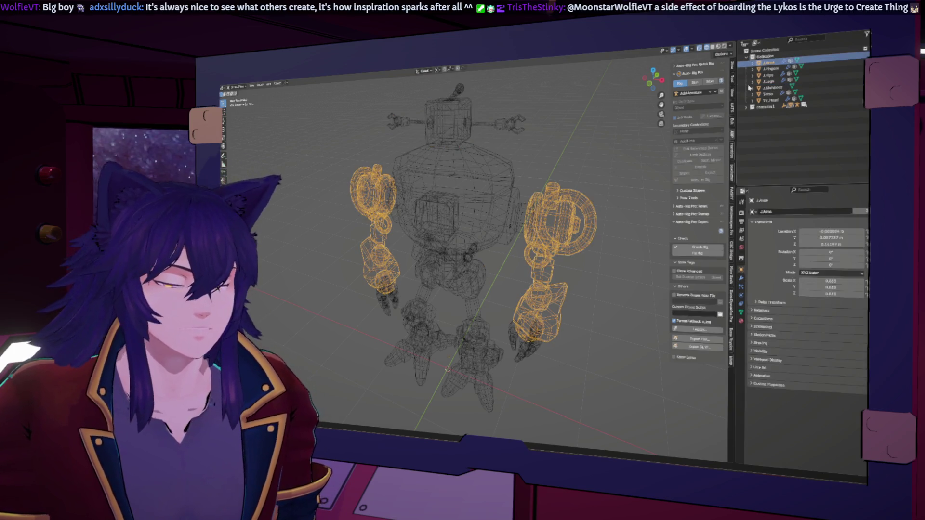
middle_click_drag(549, 268, 600, 268)
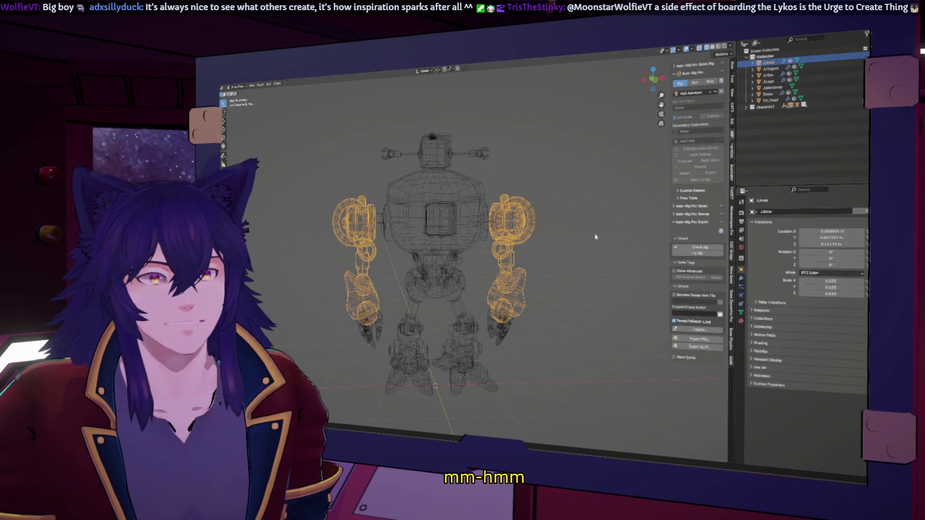
left_click(751, 106)
left_click(757, 118)
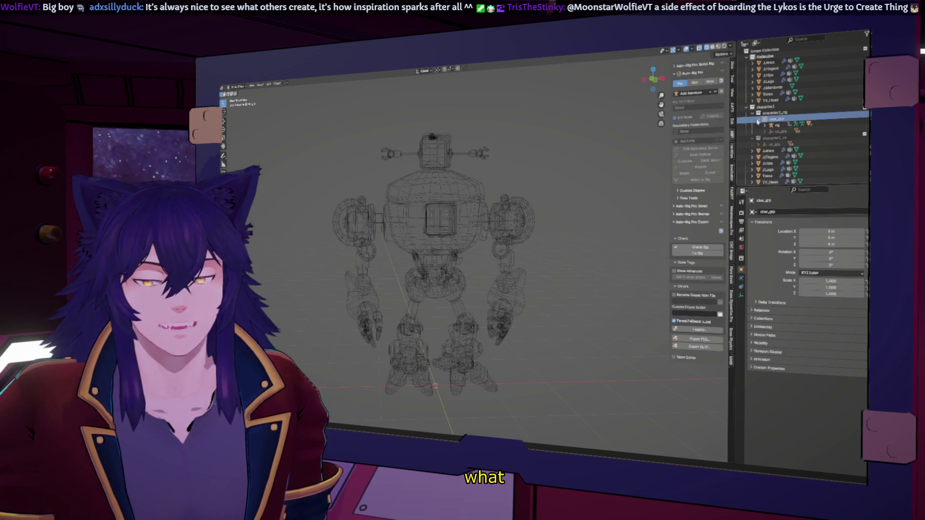
left_click(764, 125)
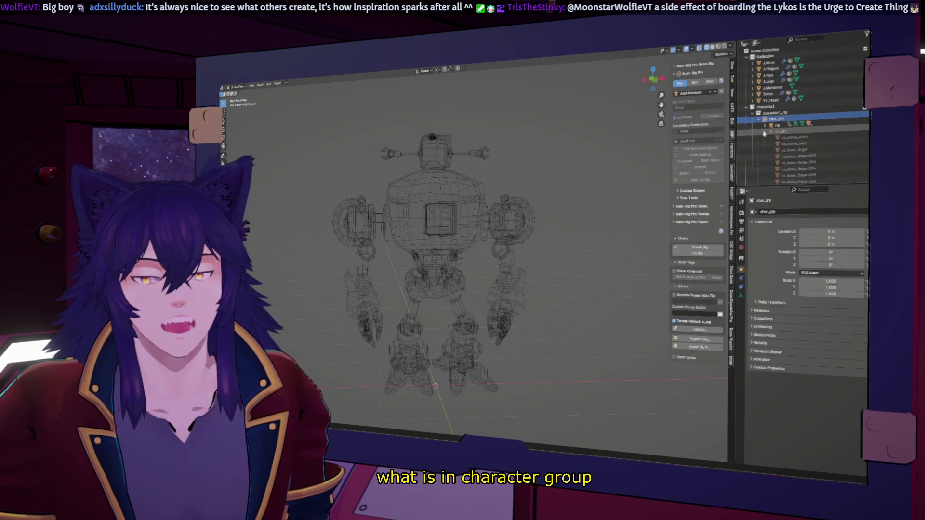
left_click(765, 124)
left_click(756, 133)
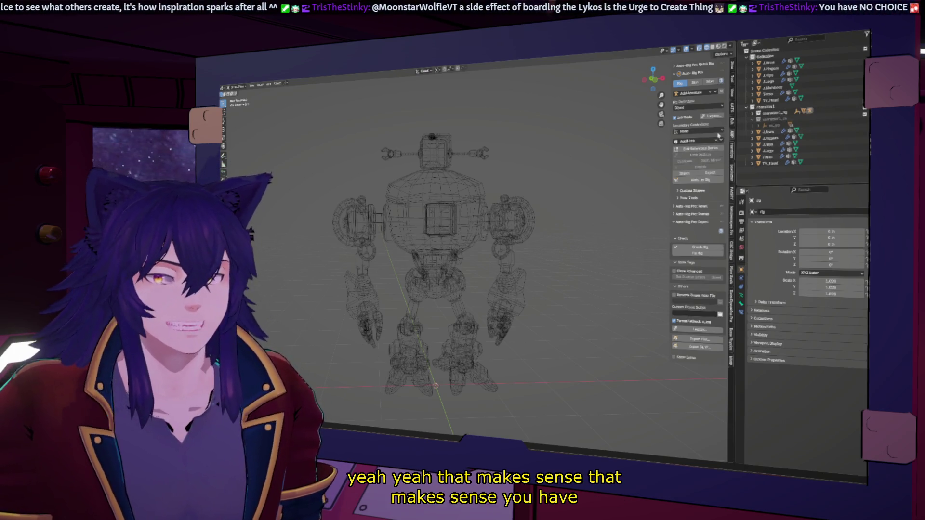
- Rename Torso to J_Torso and TV_Head to J_TV_Head
left_click(766, 94)
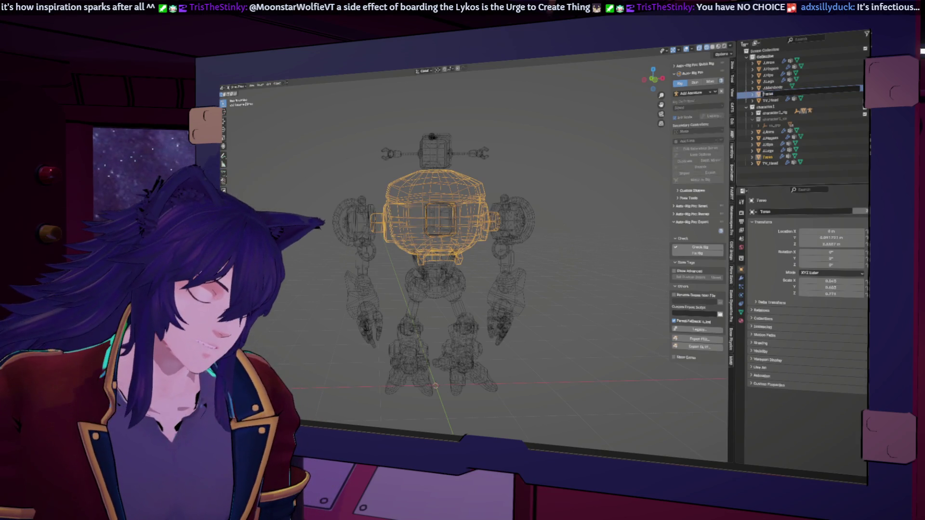
left_click(786, 89, "ctrl")
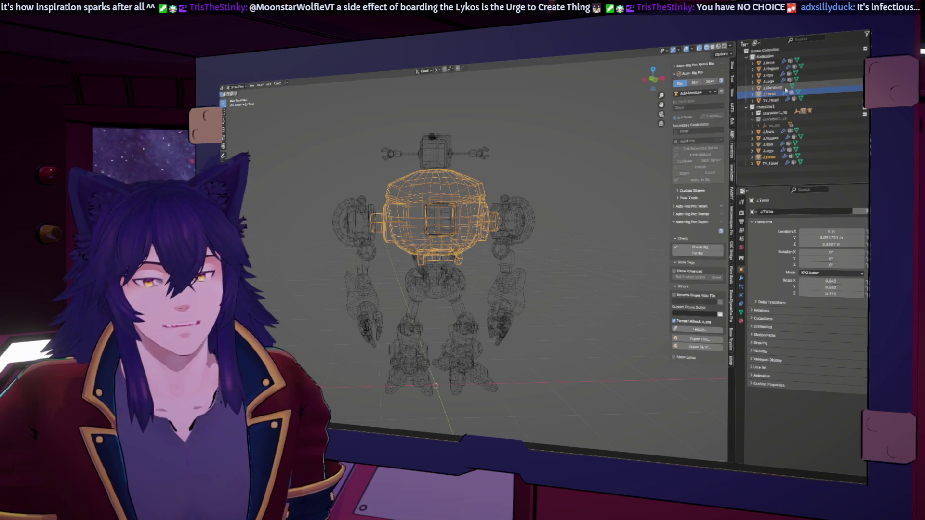
left_click(764, 100)
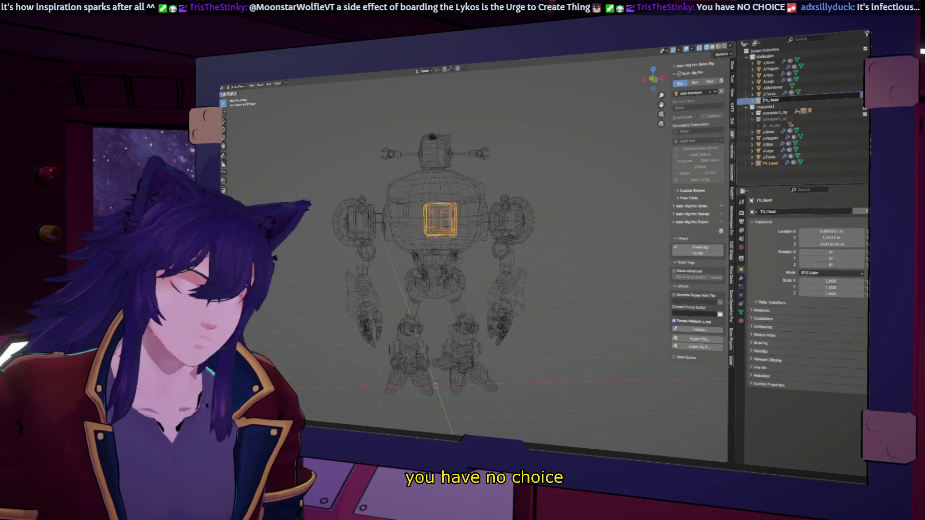
key("Return")
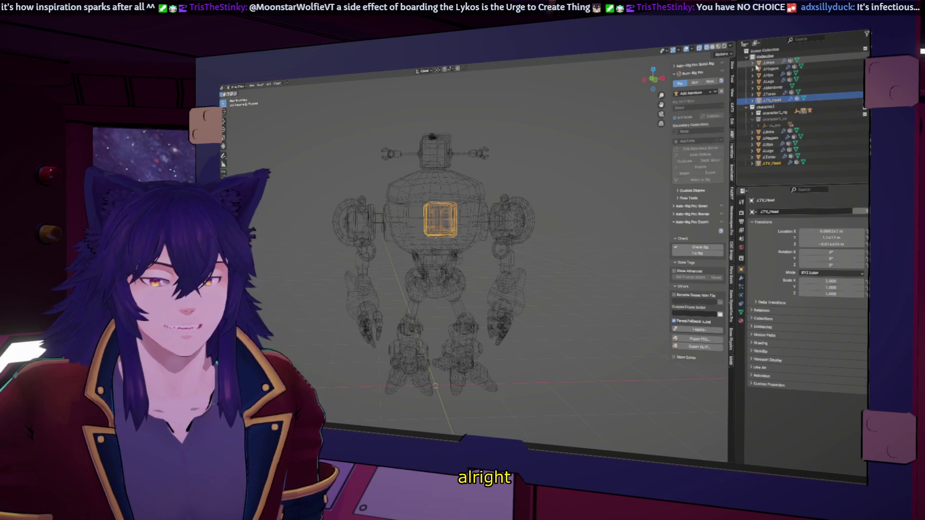
- Select every robot part from J_Arms through J_TV_Head
left_click(765, 64)
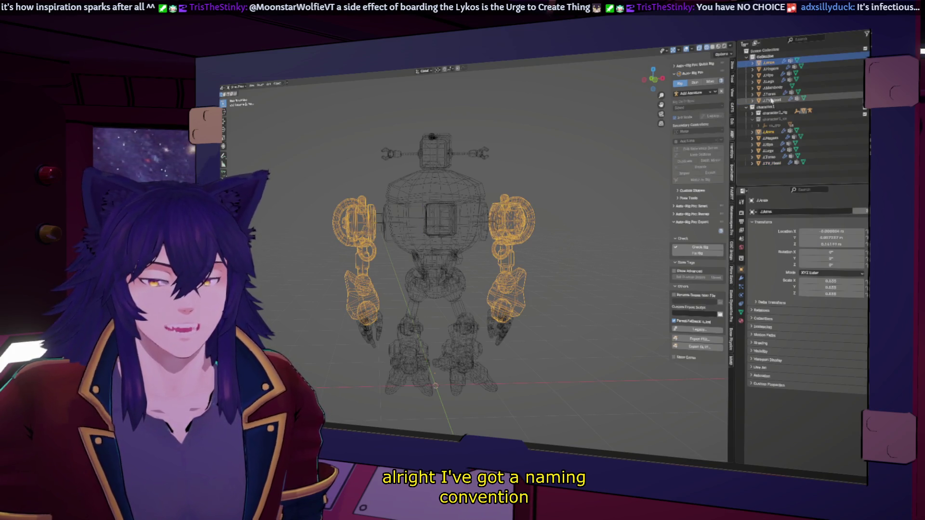
left_click(772, 100, "shift")
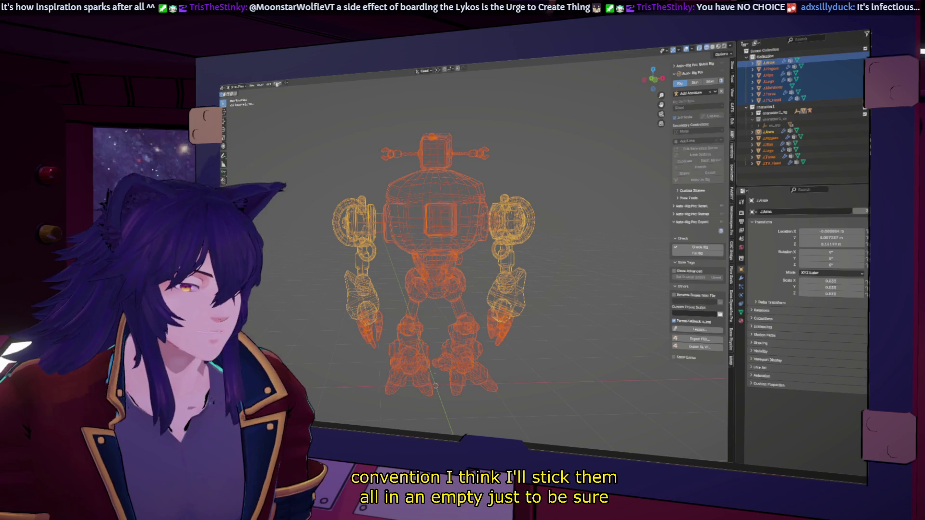
left_click(277, 84)
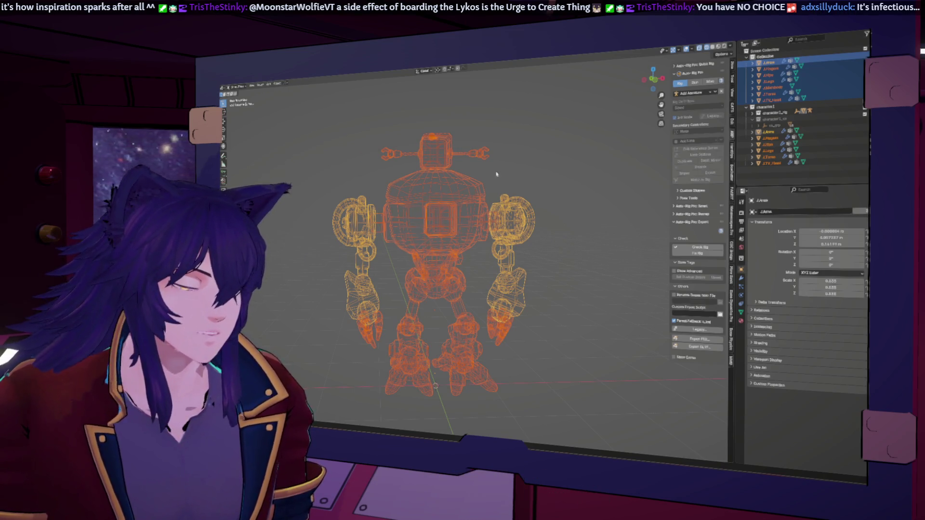
left_click(651, 80)
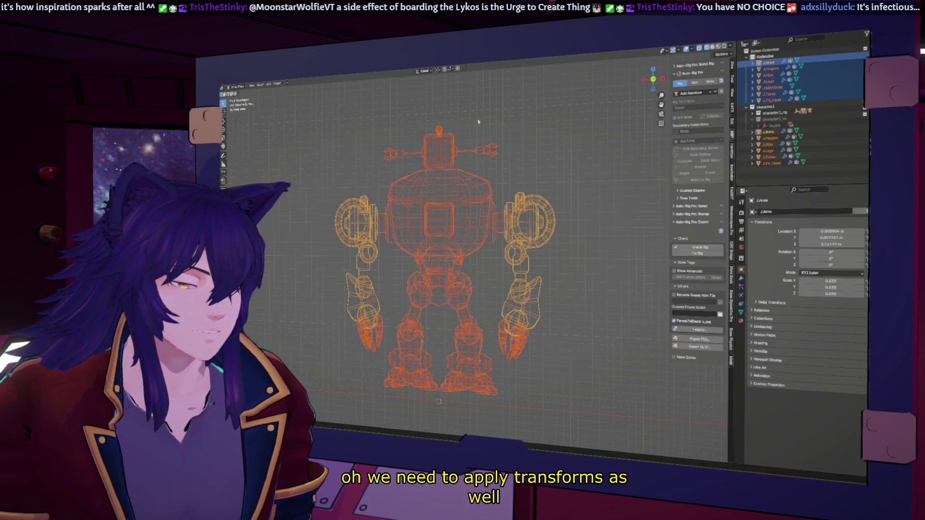
left_click(438, 149, "shift")
left_click(280, 84)
mouse_move(288, 107)
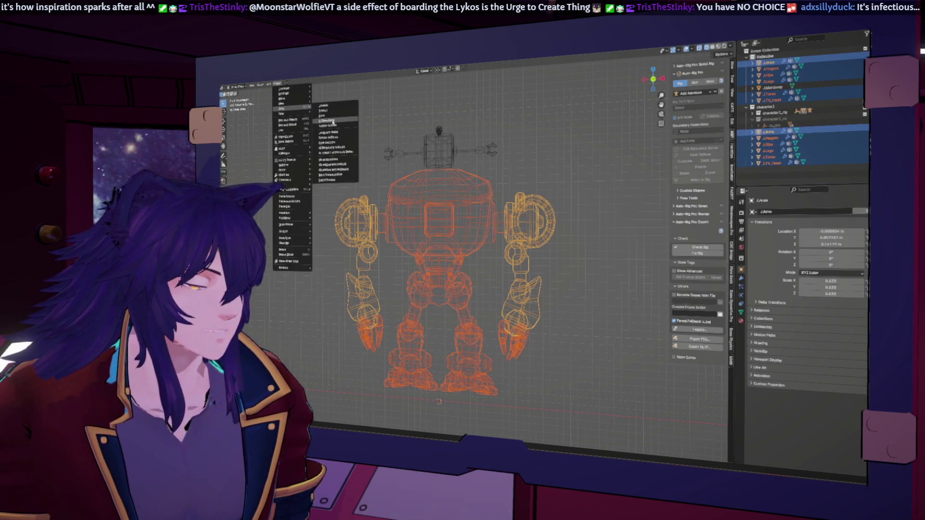
left_click(333, 122)
middle_click_drag(422, 222, 487, 243)
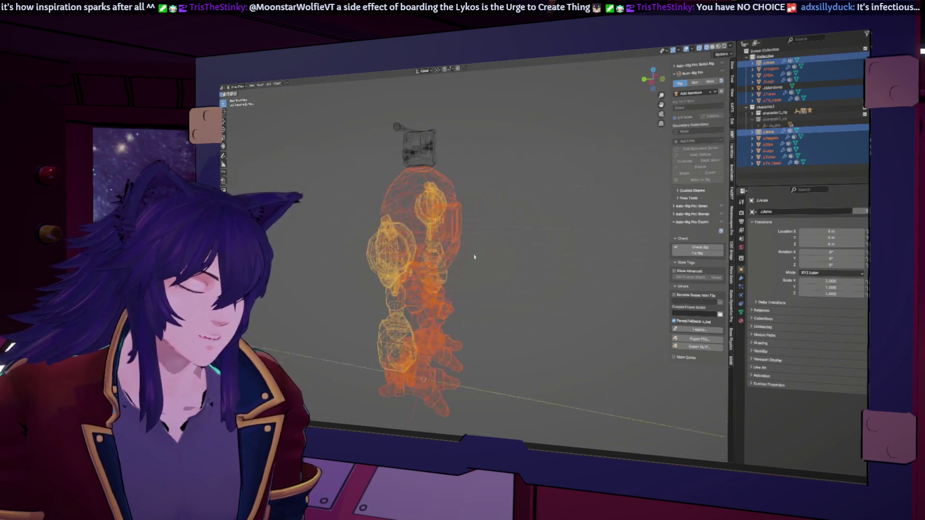
middle_click_drag(589, 240, 504, 233)
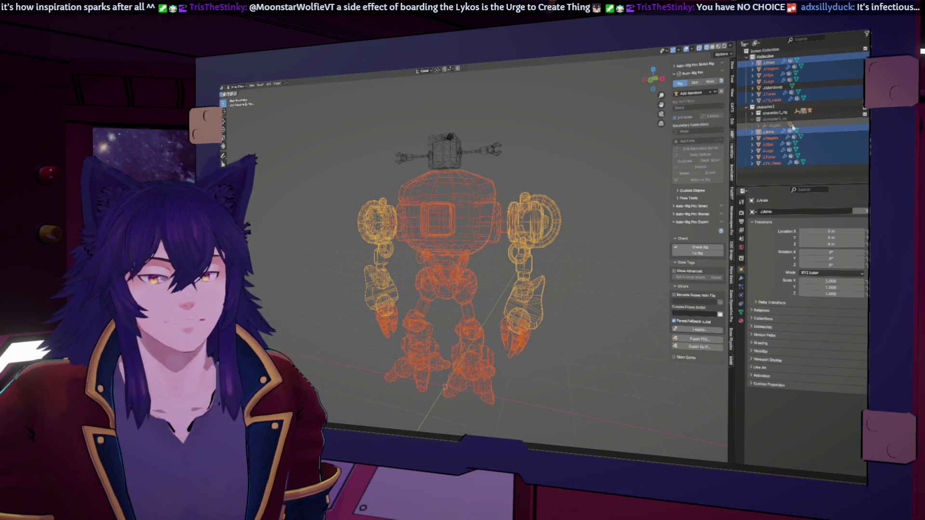
left_click(448, 158)
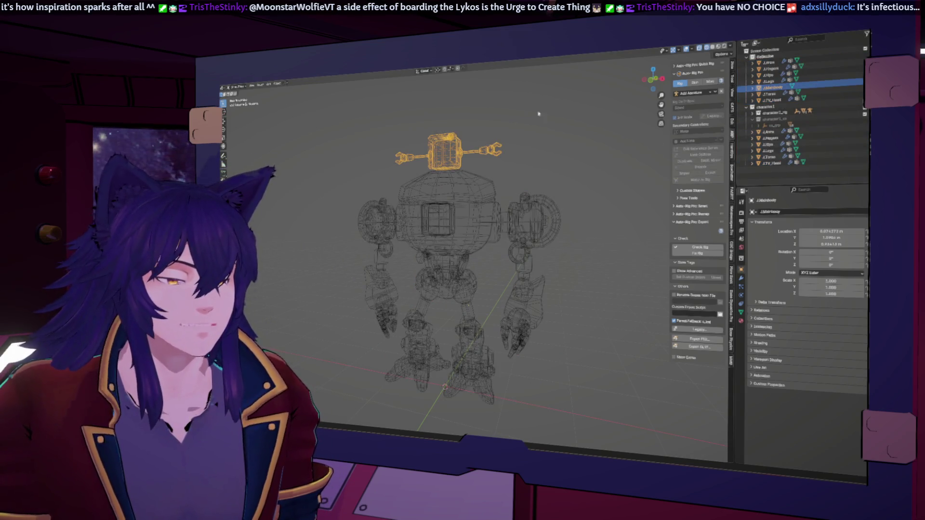
left_click(653, 82)
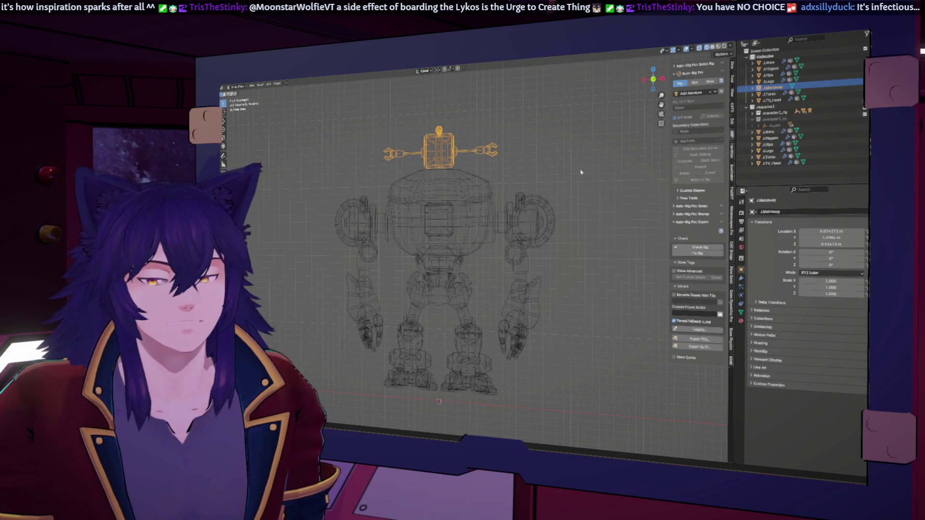
left_click(706, 47)
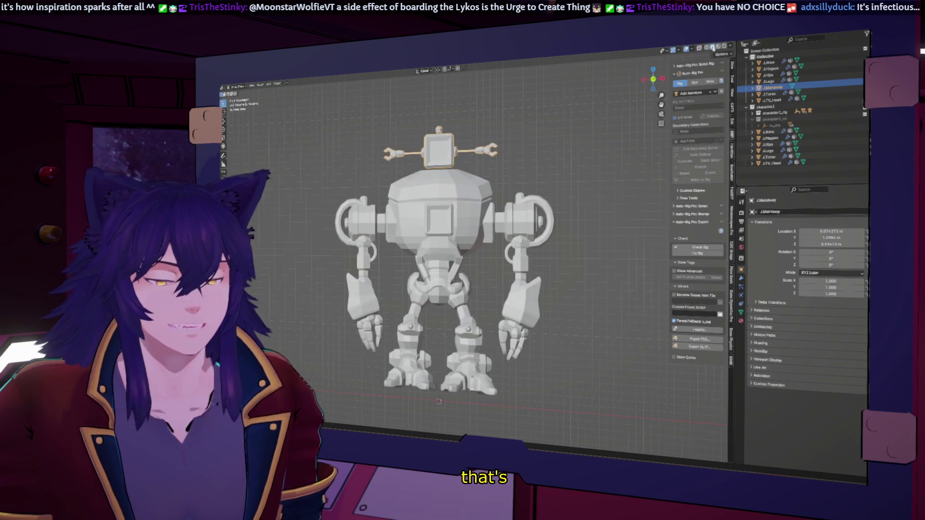
left_click(714, 47)
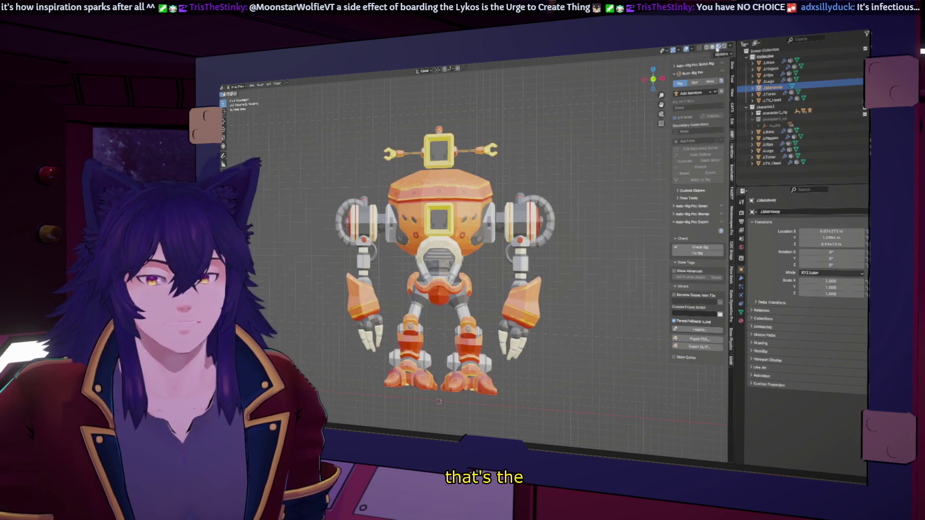
left_click(693, 51)
left_click(696, 123)
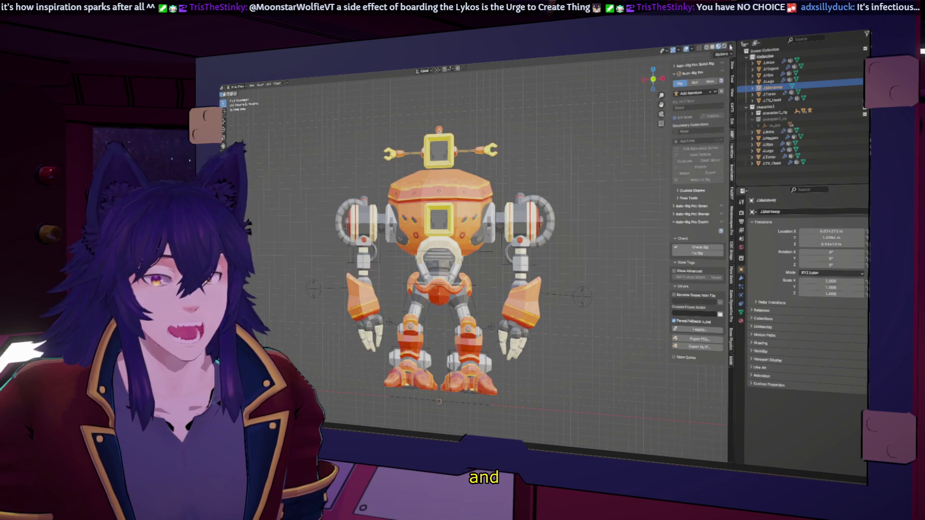
left_click(710, 47)
left_click(724, 48)
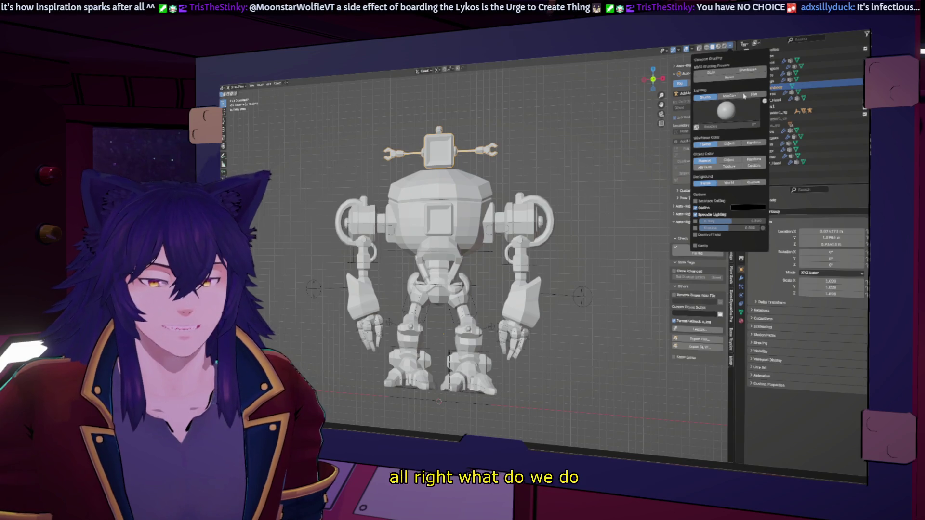
left_click(753, 95)
left_click(730, 138)
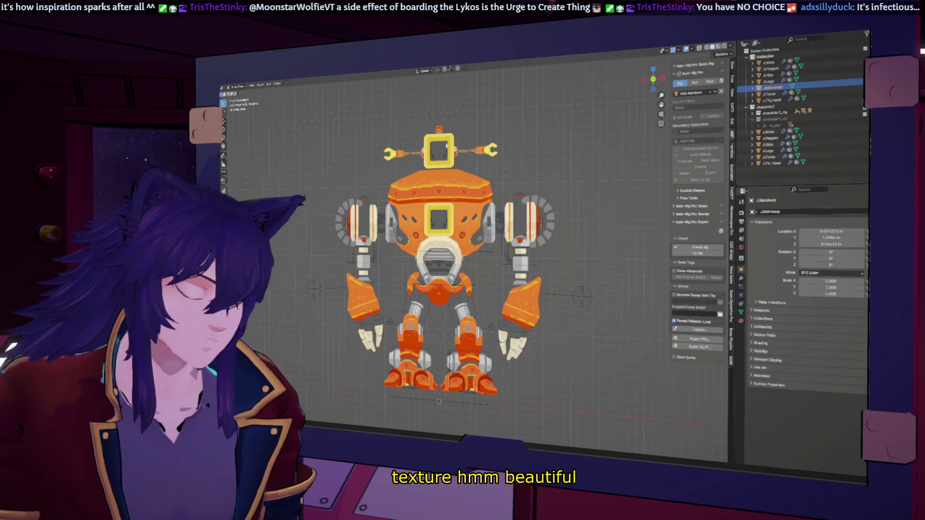
key("h")
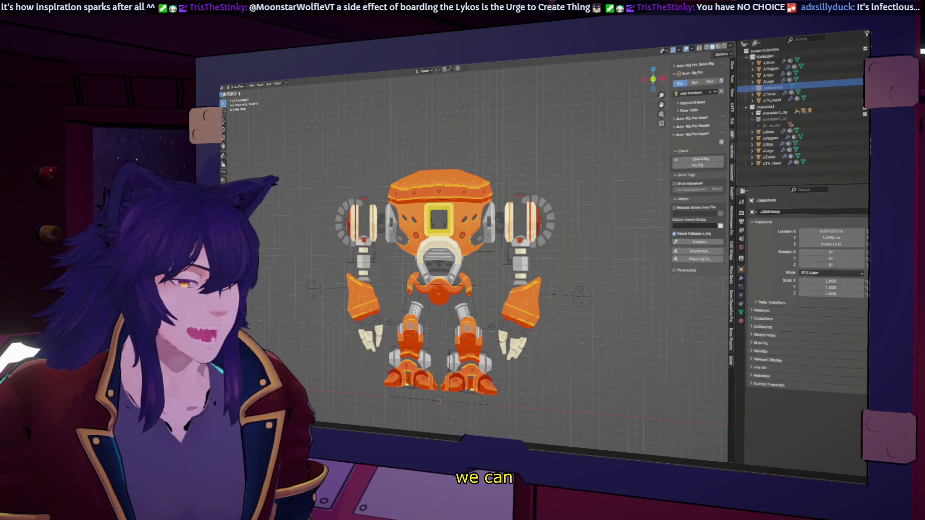
left_click(583, 295)
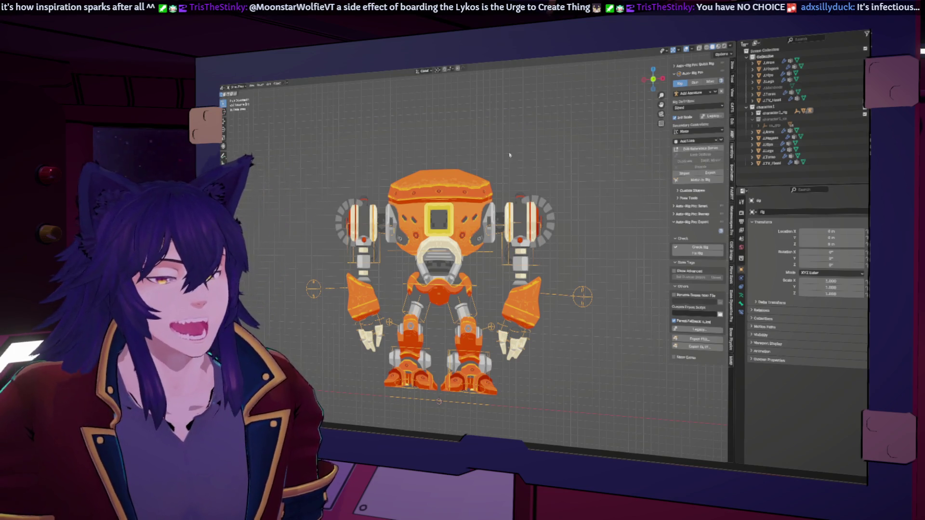
left_click(277, 83)
- Add a plain empty to the scene and name it J.Mesh
left_click(269, 84)
mouse_move(277, 132)
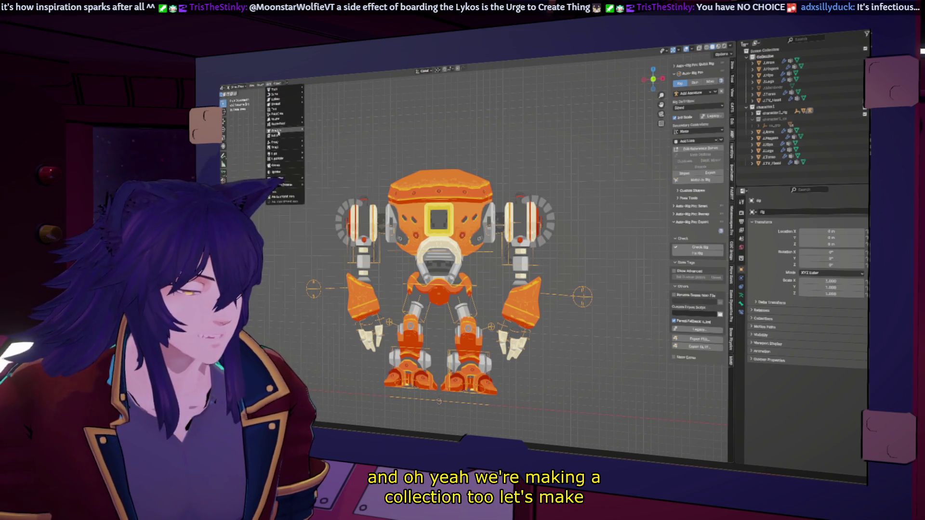
left_click(316, 140)
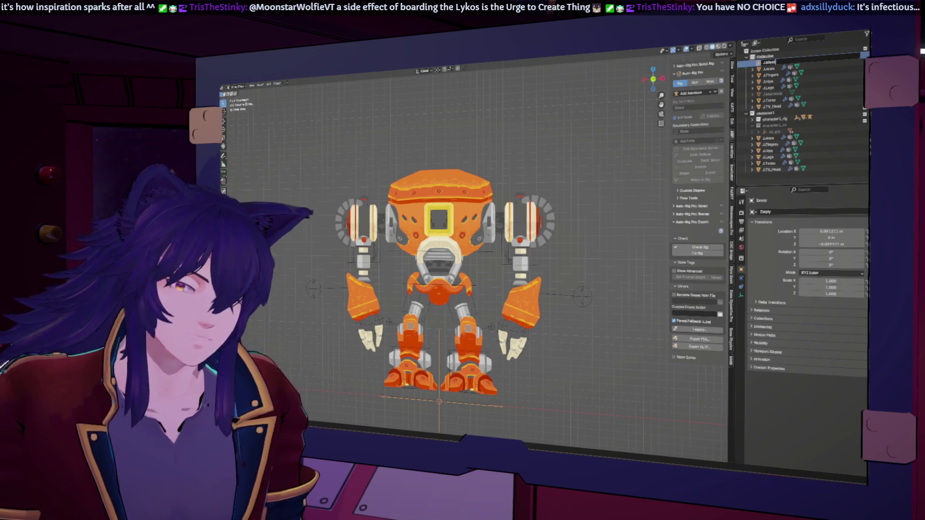
key("Return")
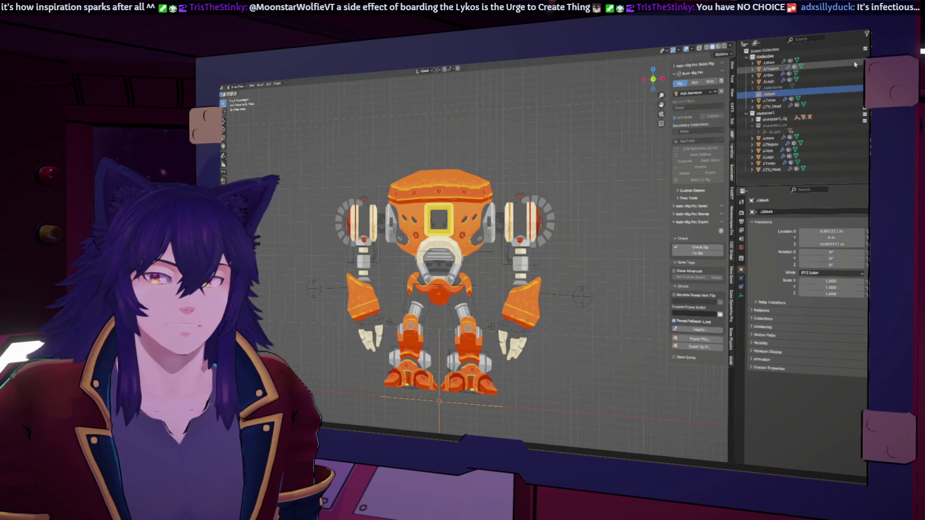
key("KP_Subtract")
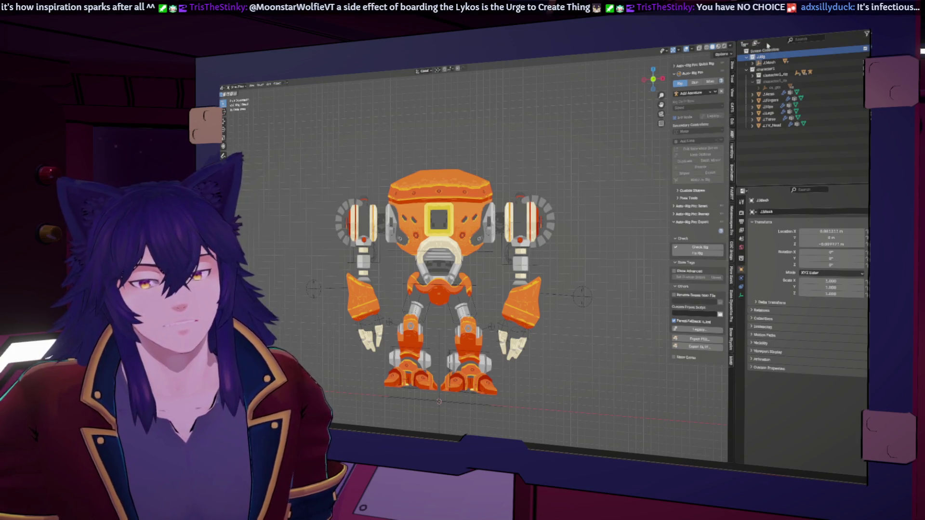
- Collapse the Outliner hierarchy and place J.Mesh inside a new J.Rig collection
left_click(751, 69)
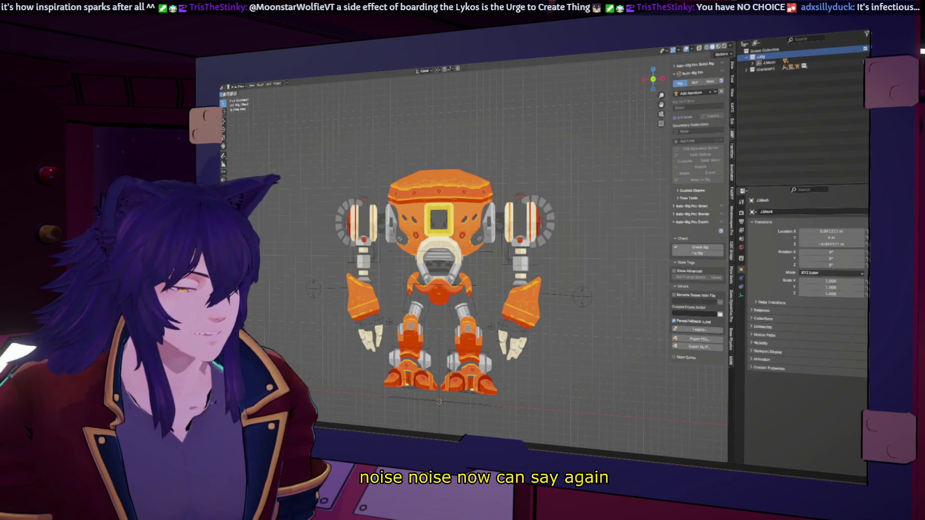
left_click(228, 86)
left_click(240, 116)
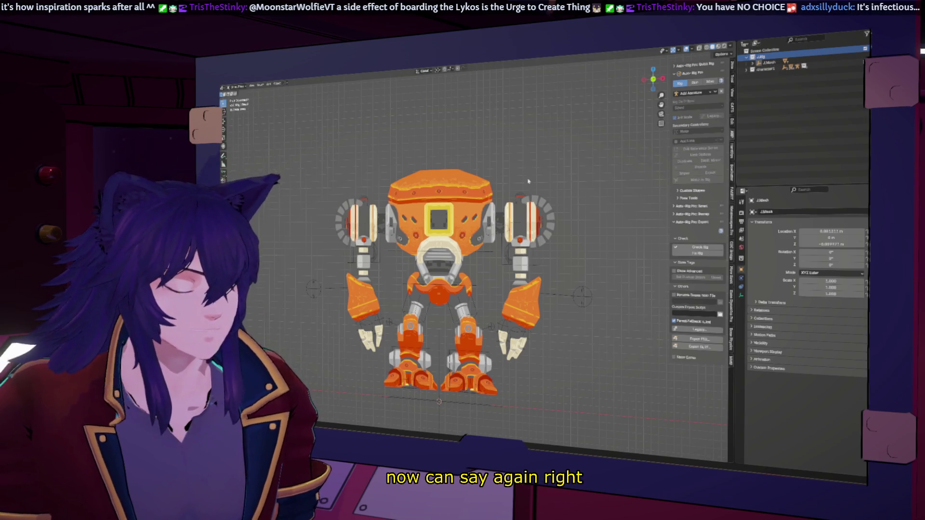
mouse_move(542, 207)
middle_mouse_down()
mouse_move(569, 203)
mouse_move(540, 213)
mouse_move(568, 219)
middle_mouse_up()
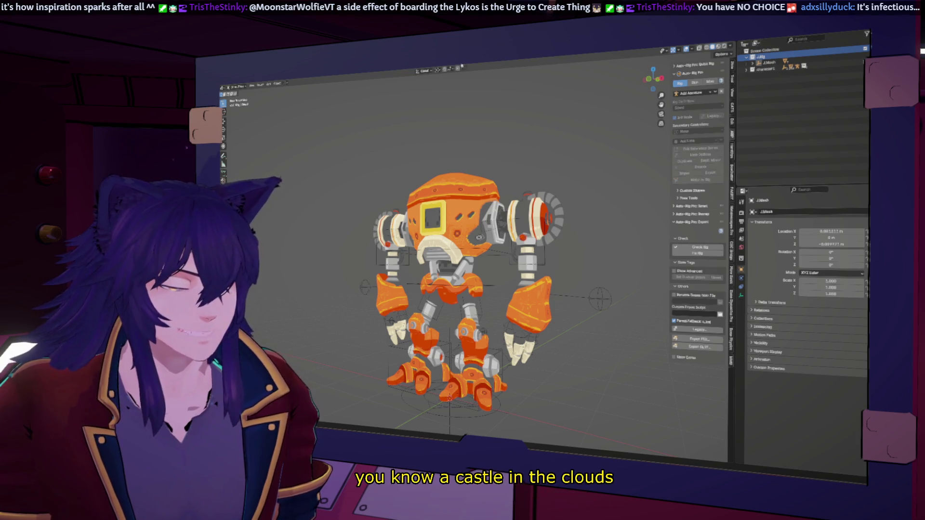
middle_click_drag(437, 180, 463, 234)
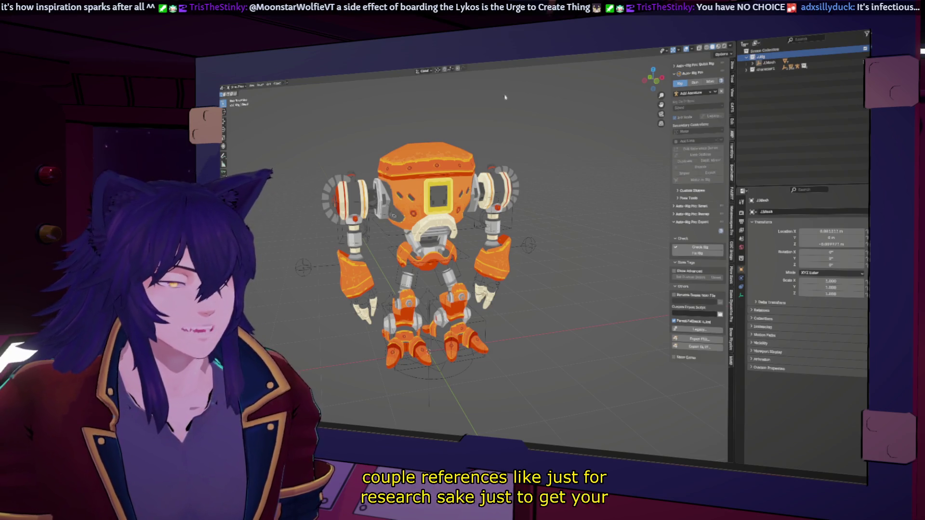
middle_click_drag(508, 89, 551, 221)
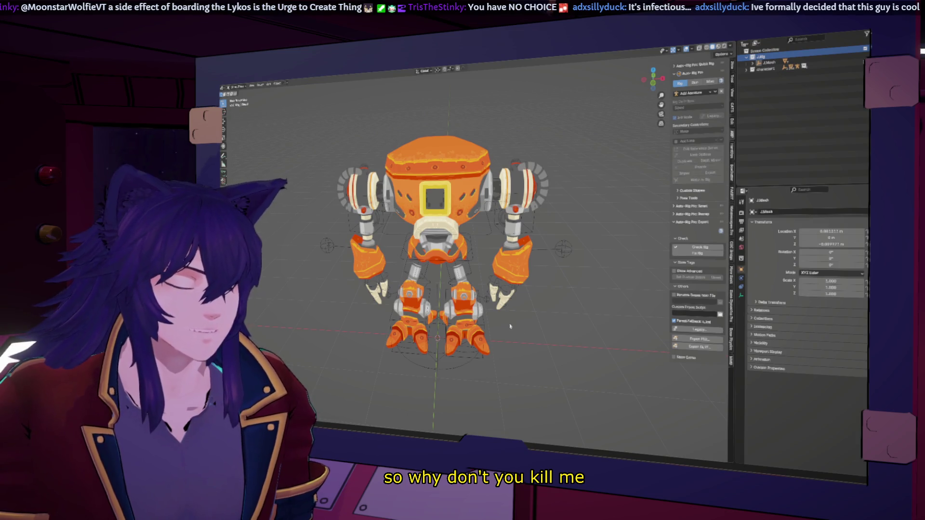
middle_click_drag(510, 328, 534, 315)
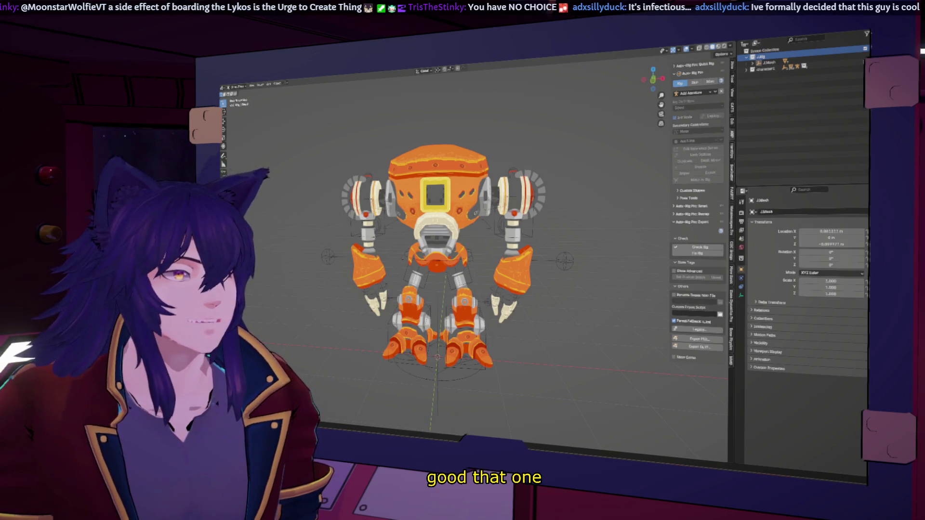
key("super+d")
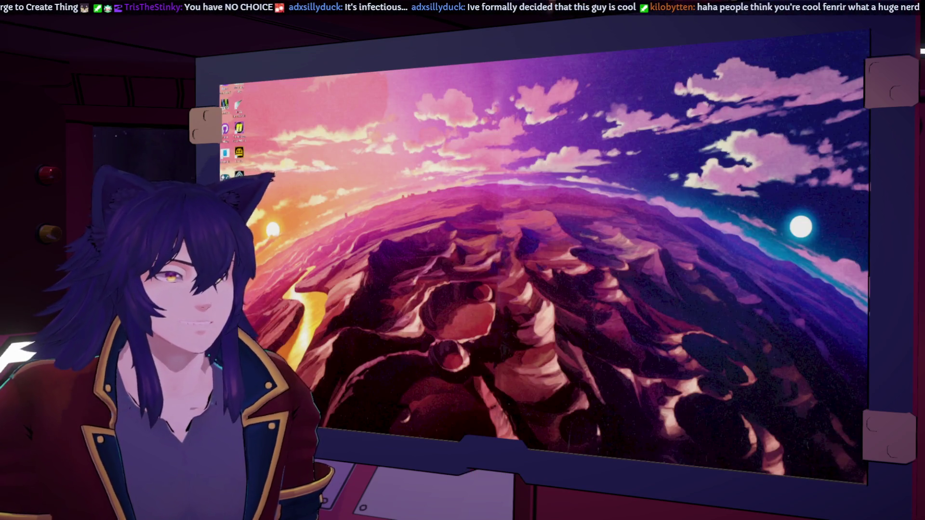
- Toggle the desktop with Win+D to switch between Blender and the browser
key("super+d")
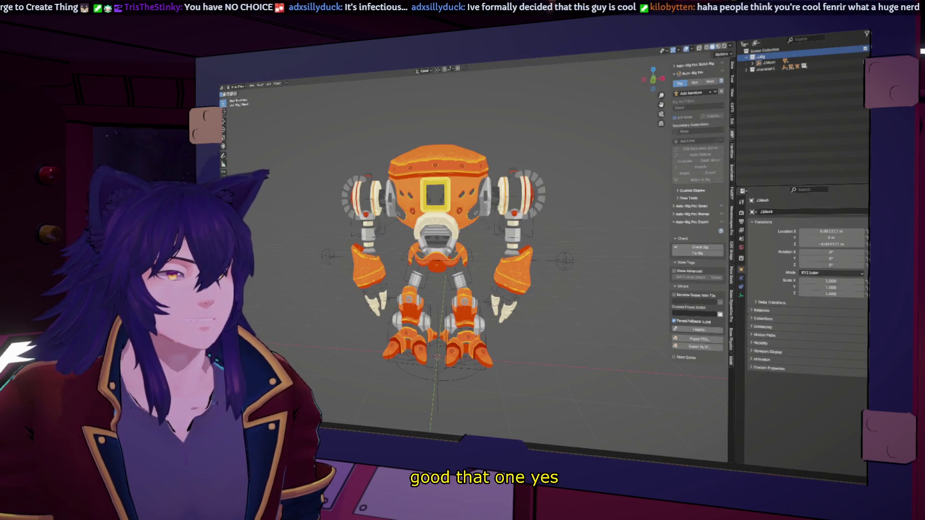
key("super+d")
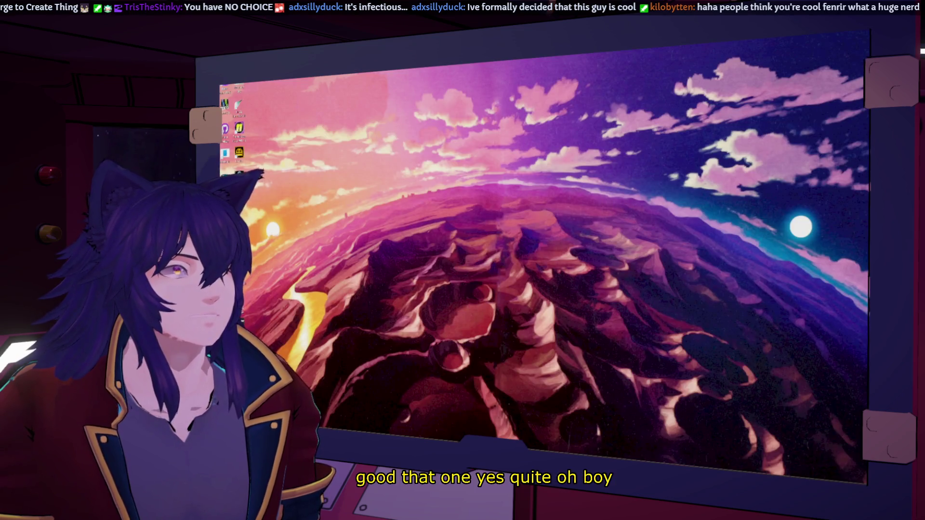
key("super+d")
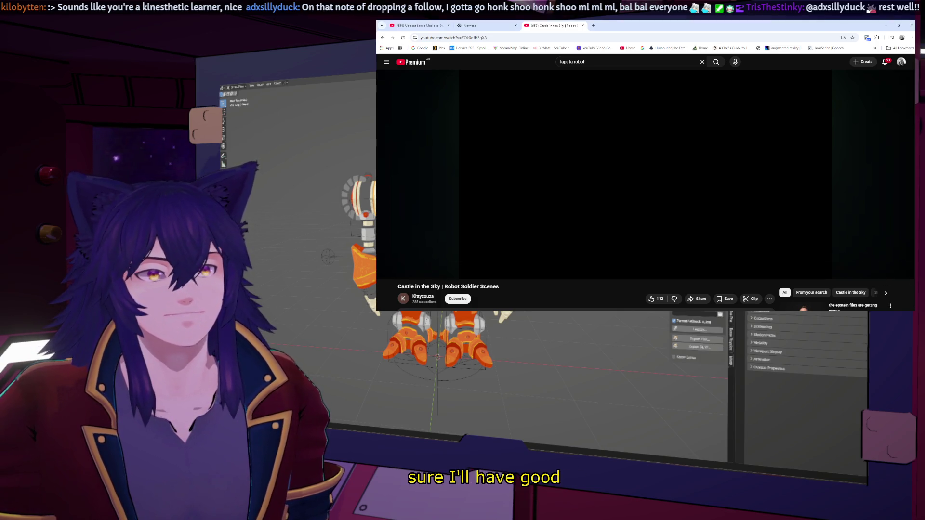
- Enlarge the Castle in the Sky clip, rewind a few seconds, pause on the cliff scene and resume
left_click(902, 272)
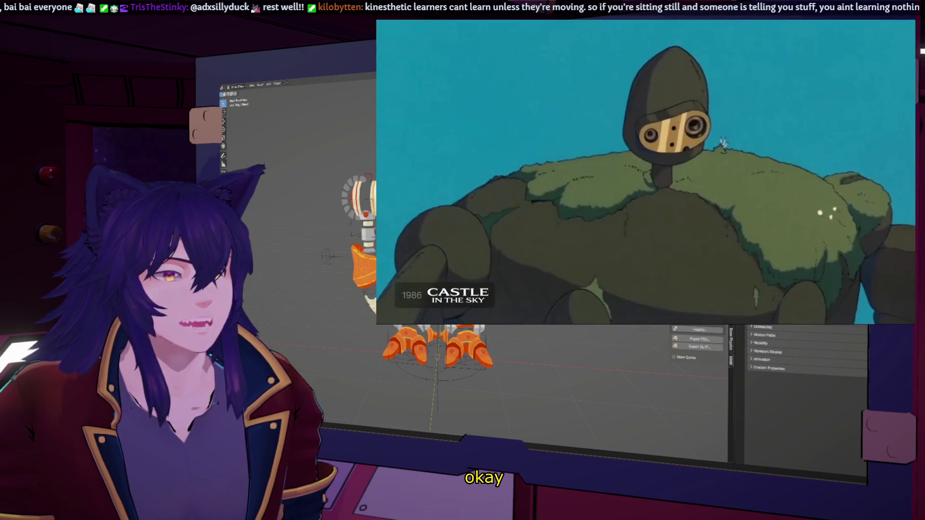
key("Left")
left_click(595, 184)
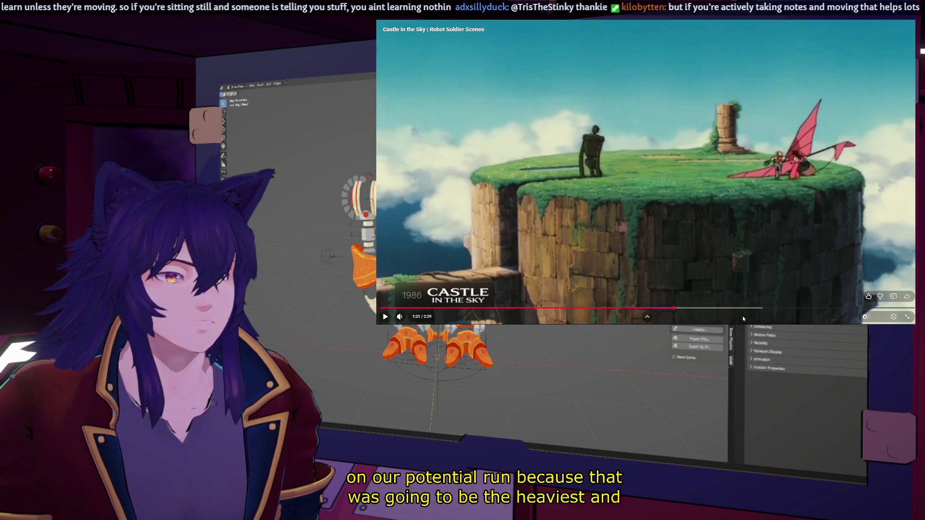
left_click(623, 194)
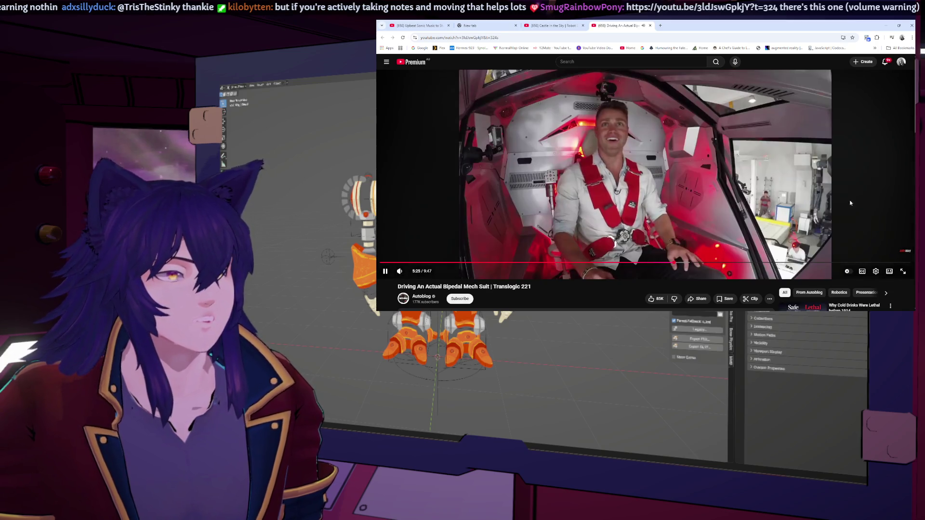
- Watch the Bipedal Mech Suit video fullscreen, briefly showing and dismissing the player's context menu
key("f")
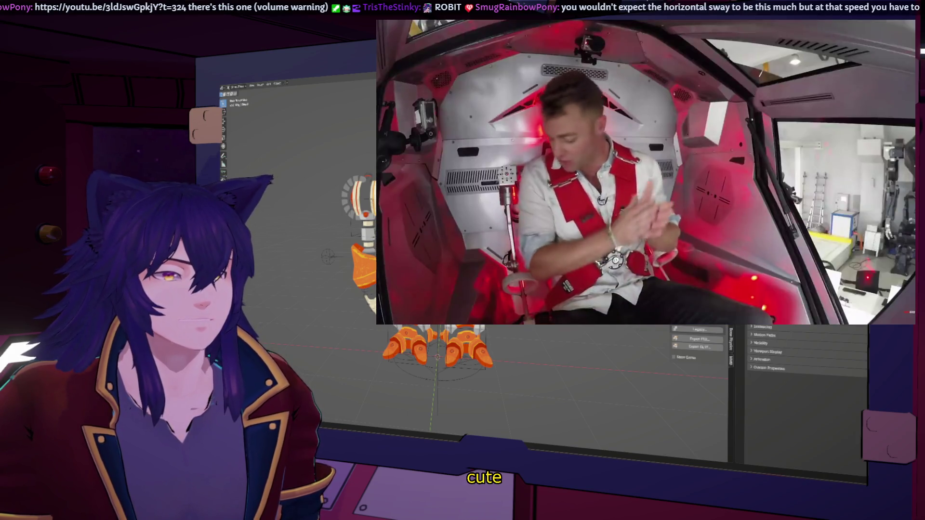
right_click(801, 248)
left_click(742, 316)
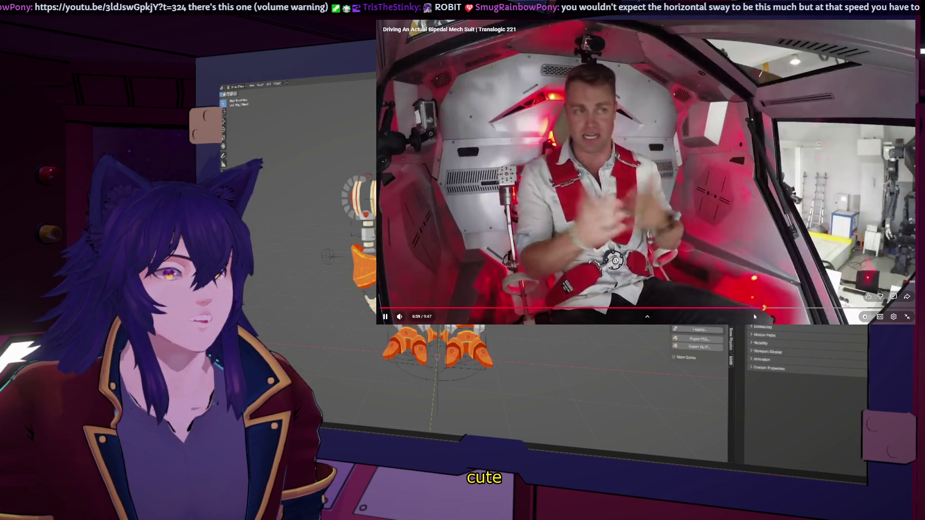
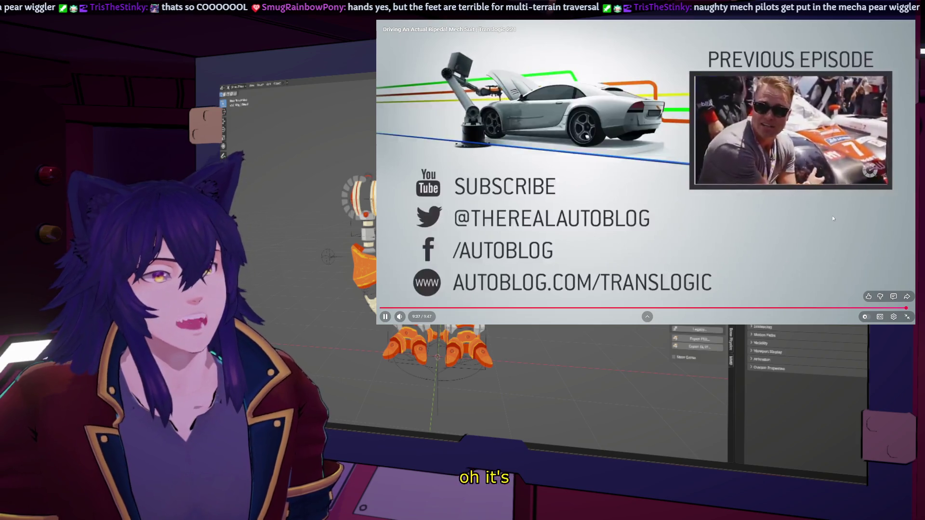
- Exit fullscreen, pause the mech suit video and hide the browser to return to Blender
double_click(719, 222)
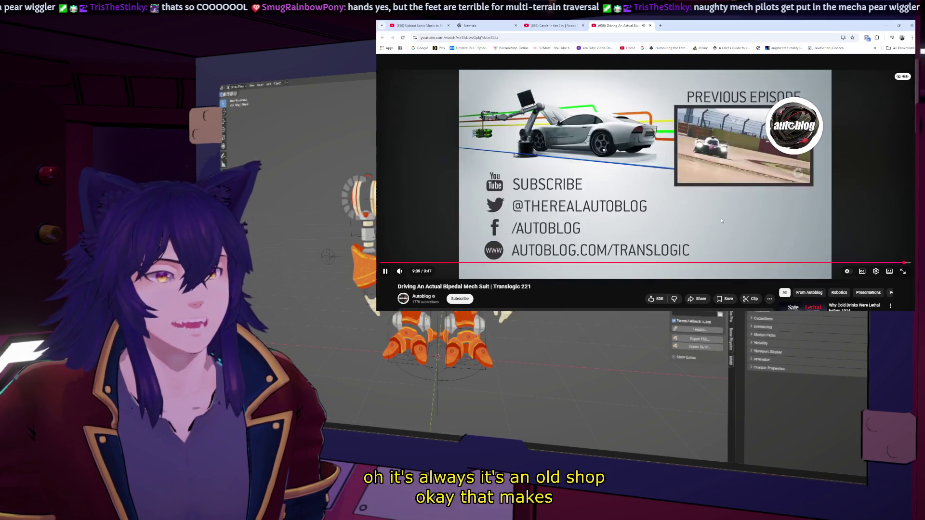
left_click(756, 223)
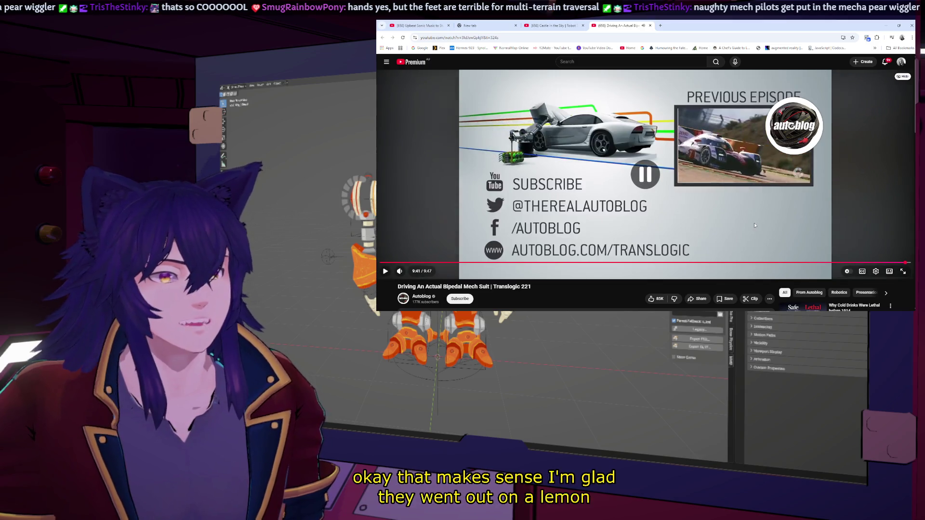
left_click(754, 223)
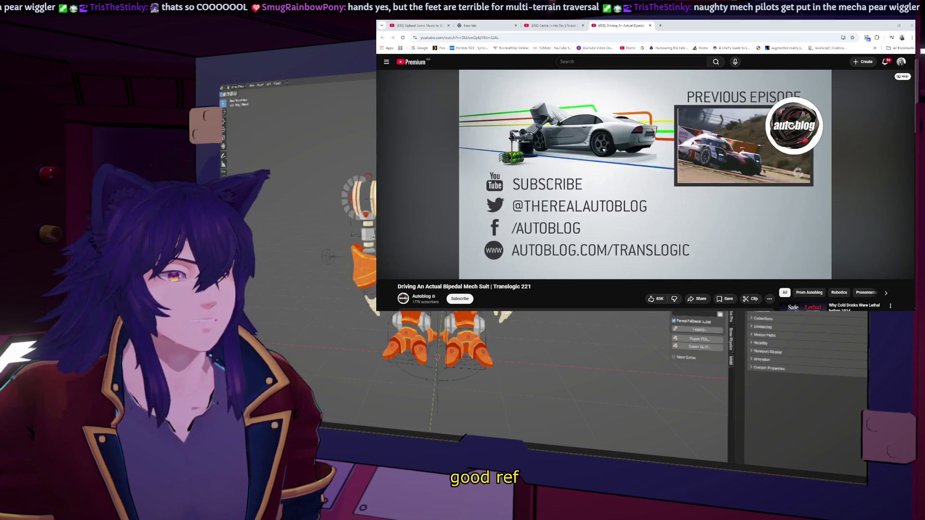
key("alt+Tab")
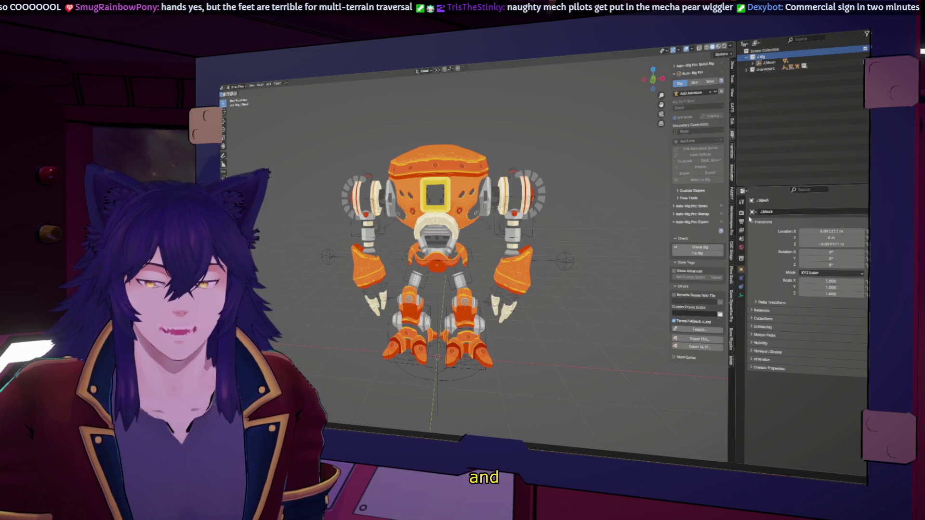
- Set the scene frame rate to 60 fps in Output Properties, then select the robot's rig
left_click(742, 212)
left_click(742, 222)
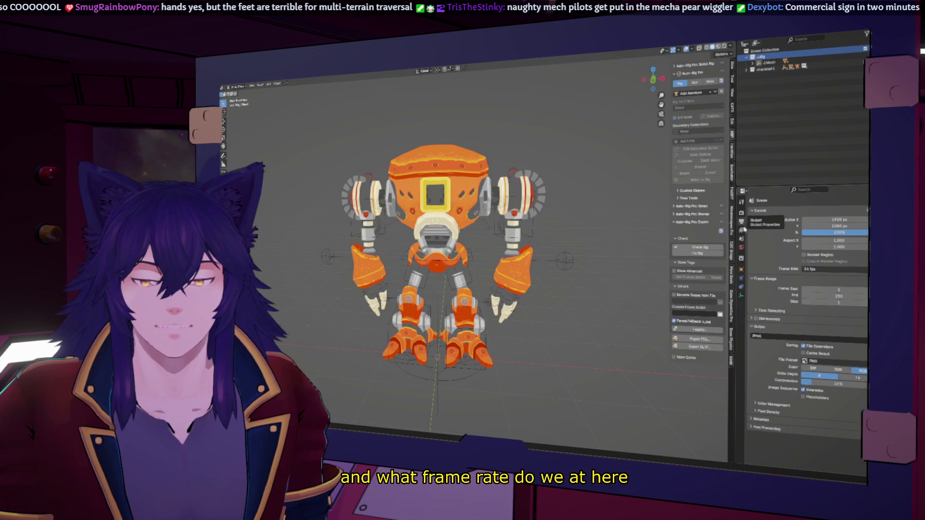
left_click(813, 273)
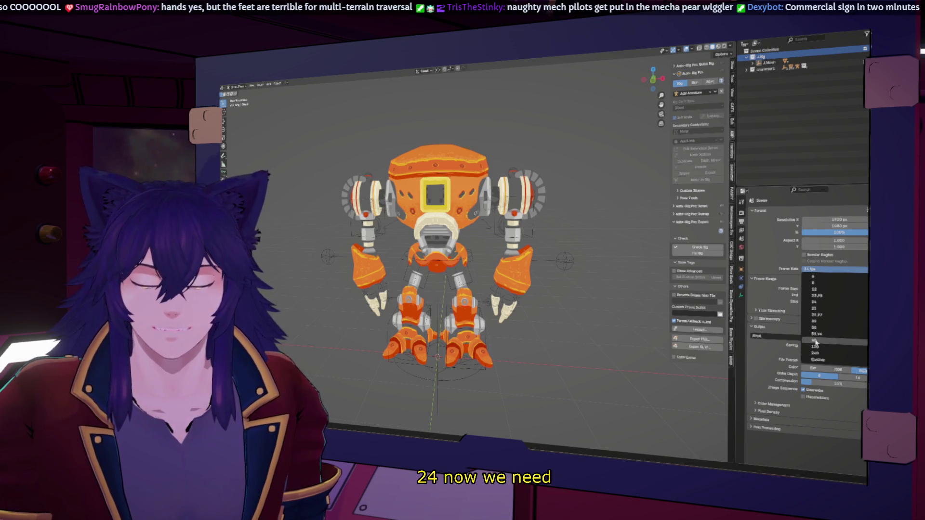
left_click(809, 353)
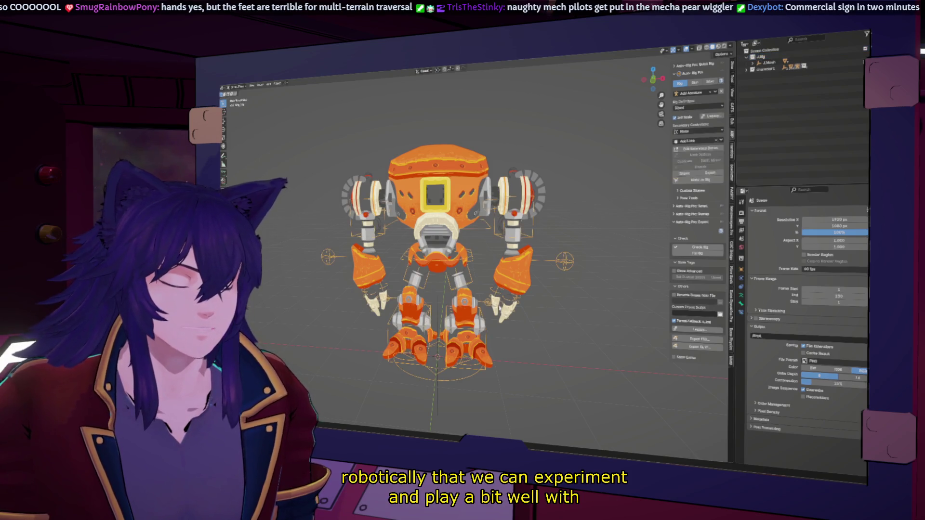
left_click(534, 333)
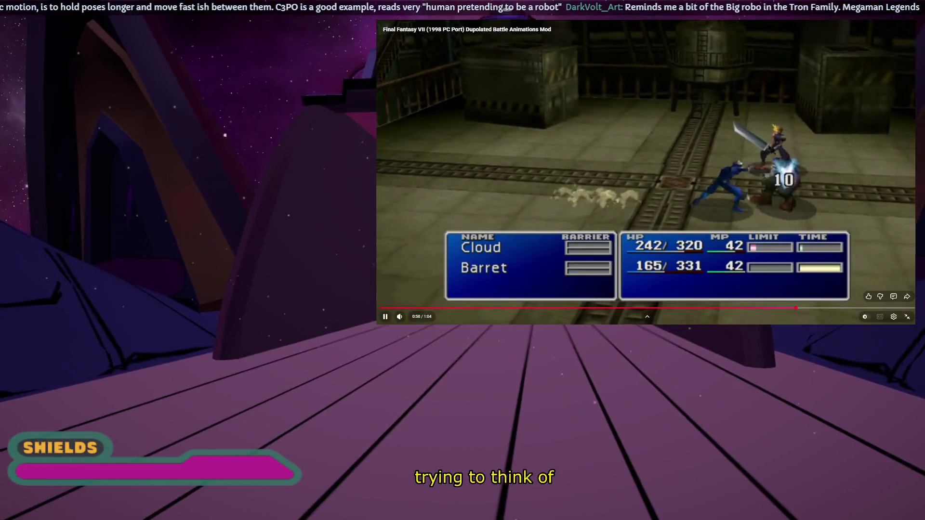
- Toggle playback of the battle animation video, exit fullscreen, switch windows and go fullscreen again
left_click(734, 183)
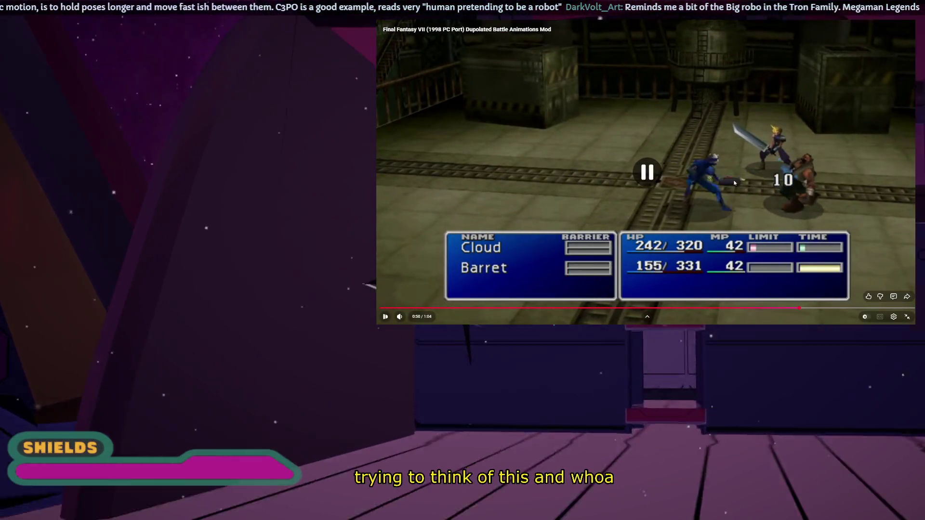
key("Escape")
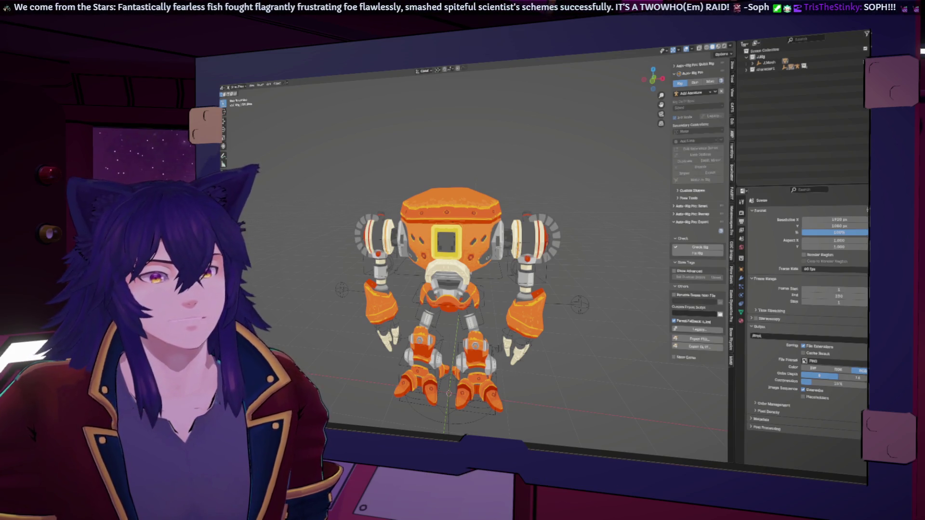
key("super+d")
key("super+d")
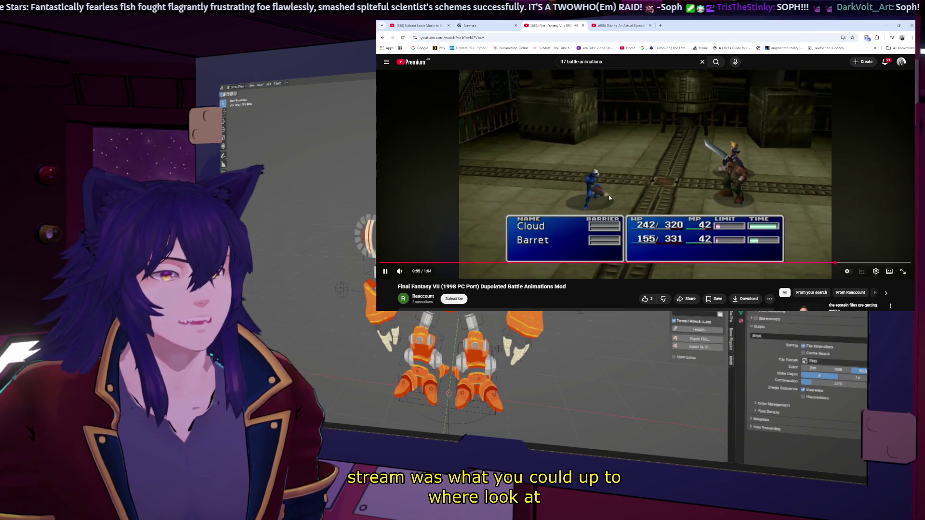
key("f")
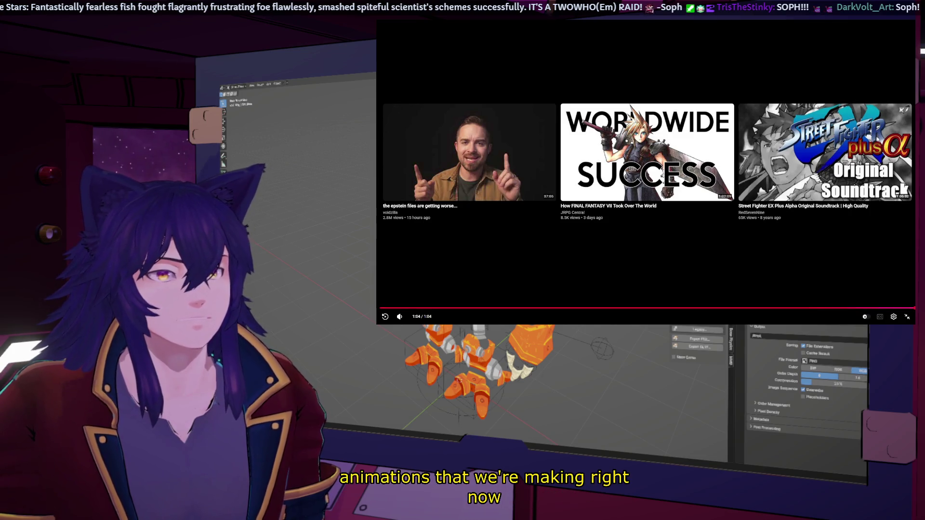
- Exit fullscreen and rerun the YouTube search as 'ff7 battle' without 'animations'
key("Escape")
left_click(616, 63)
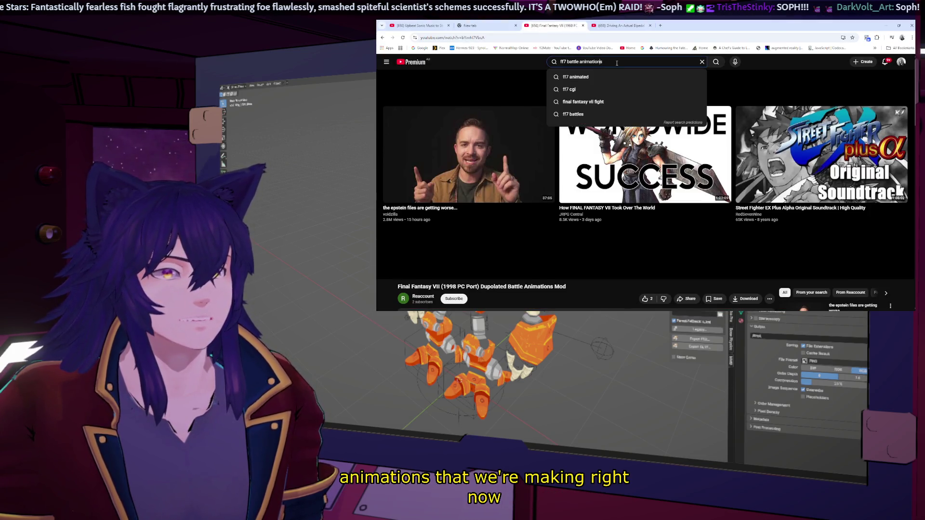
key("BackSpace")
key("Return")
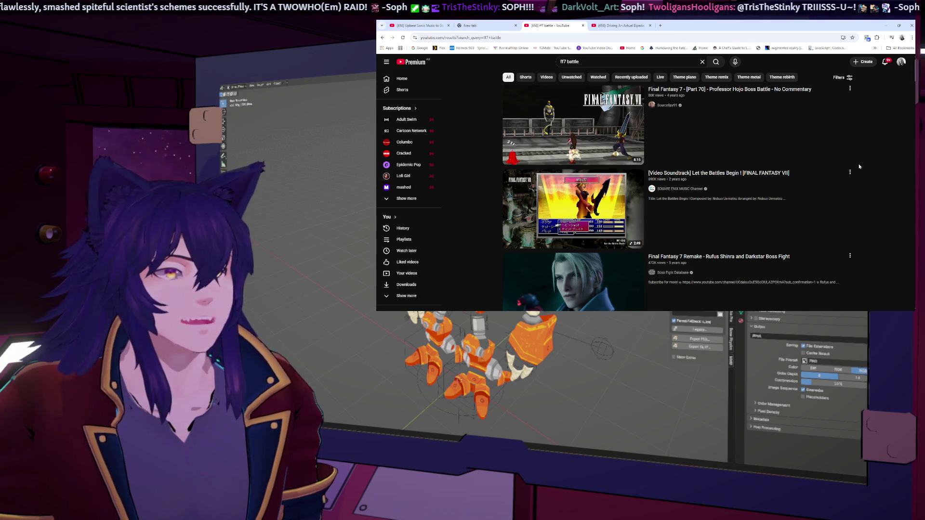
scroll(859, 167, "down", 3)
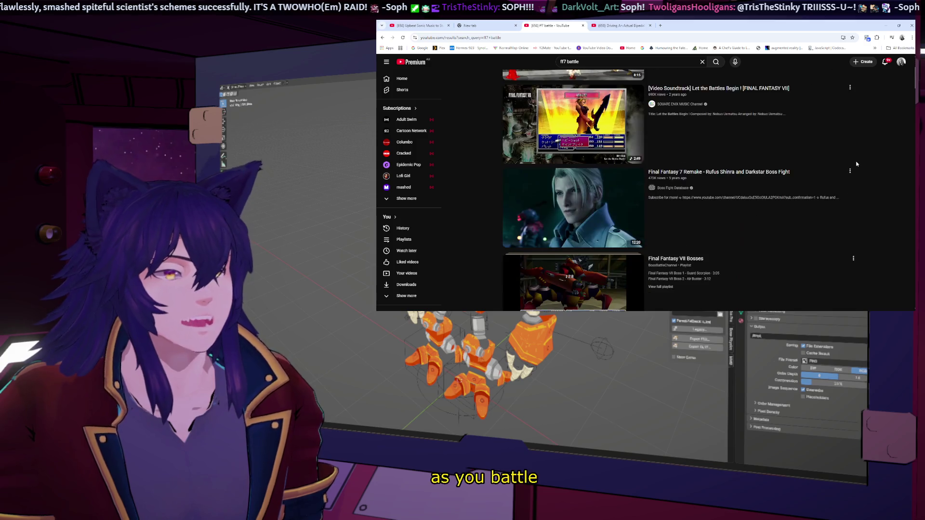
scroll(837, 169, "down", 4)
mouse_move(675, 257)
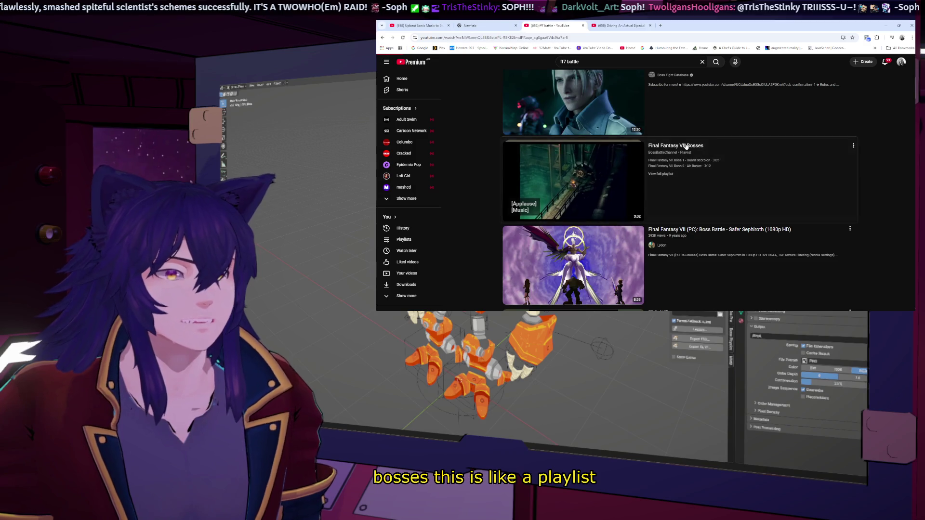
- Play the Final Fantasy VII Bosses playlist, skimming Boss 2 and the Boss 6 Hundred Gunner fight
left_click(684, 147)
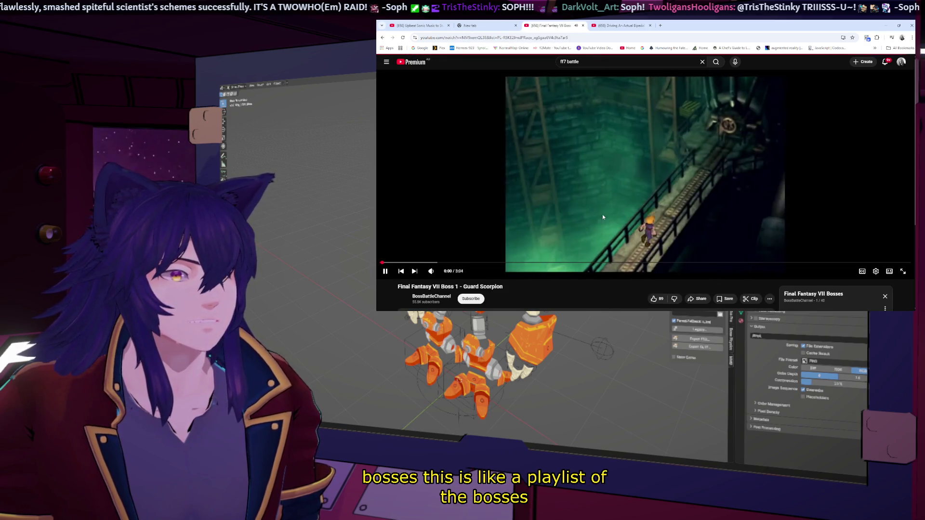
scroll(622, 199, "down", 5)
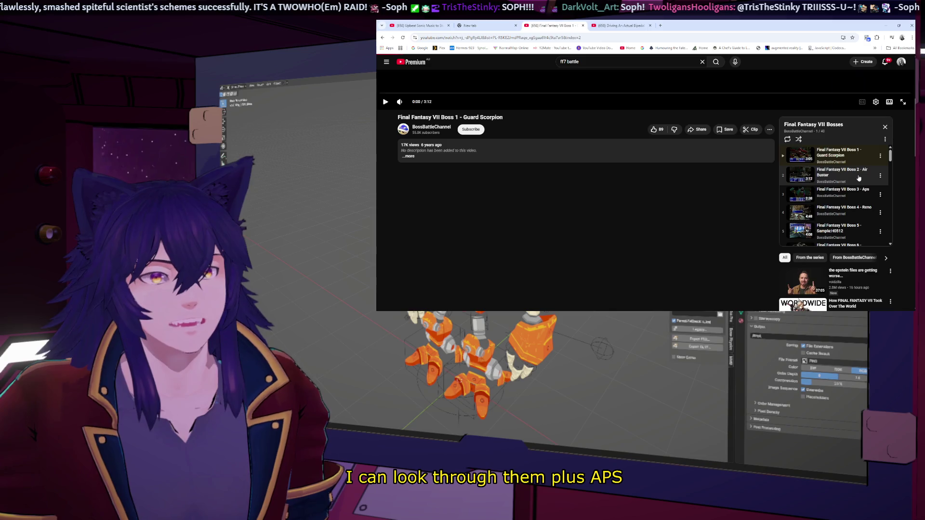
scroll(795, 199, "up", 3)
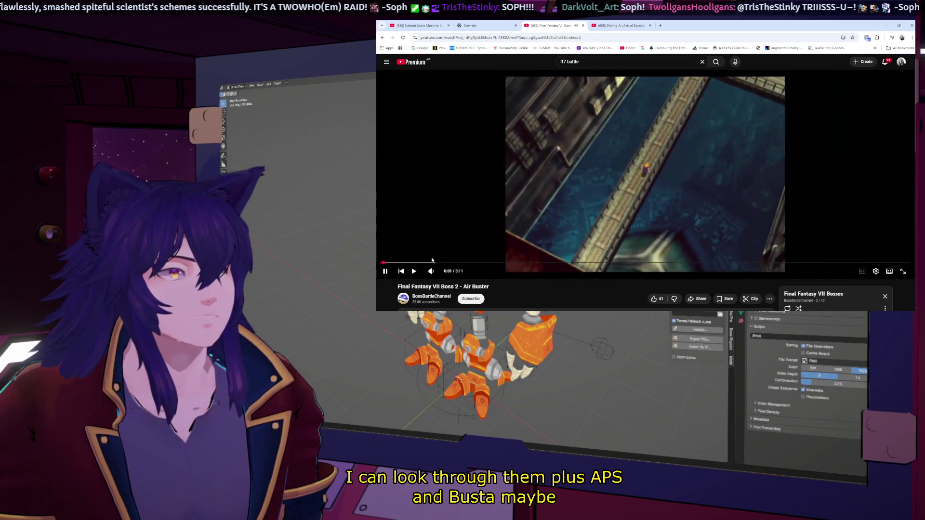
left_click(440, 262)
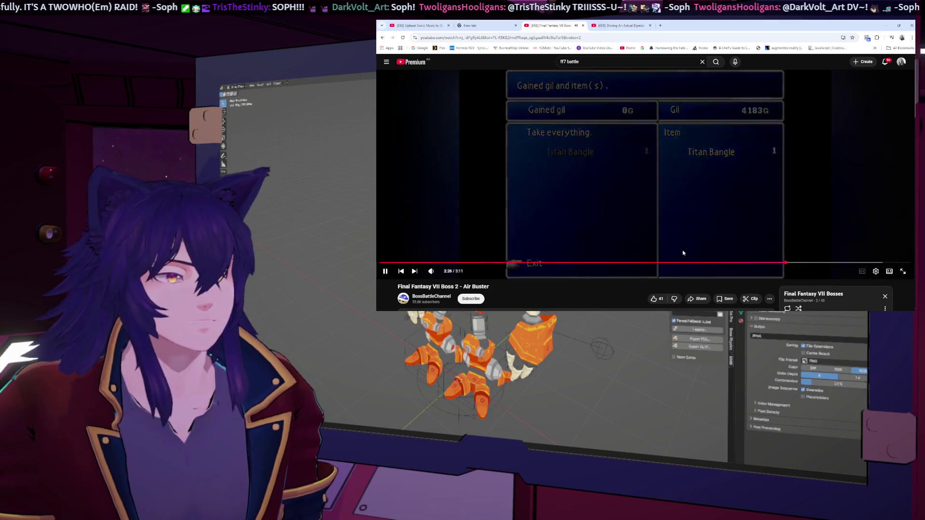
scroll(778, 186, "down", 3)
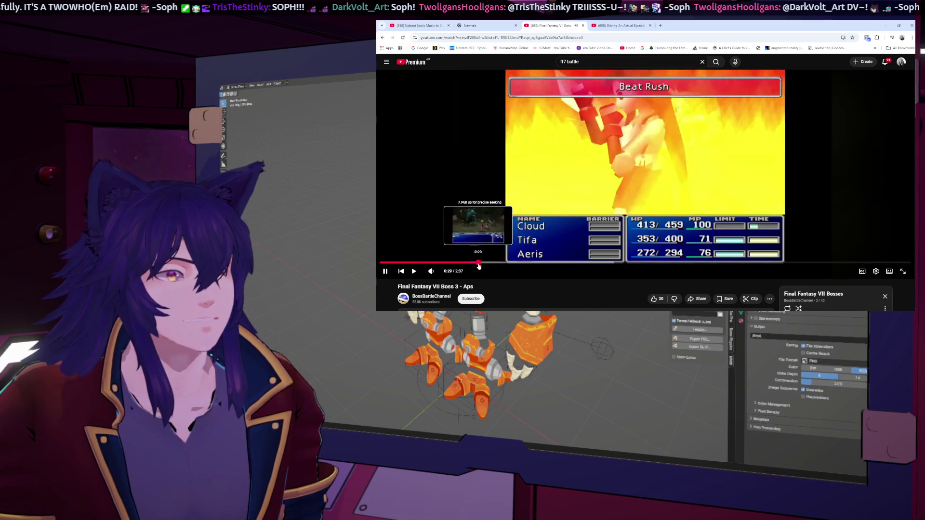
left_click(477, 264)
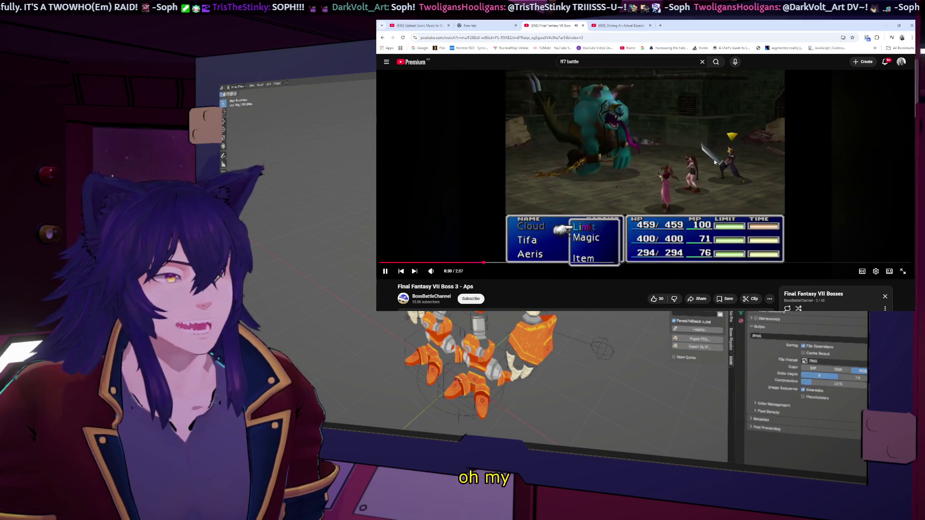
scroll(827, 185, "down", 3)
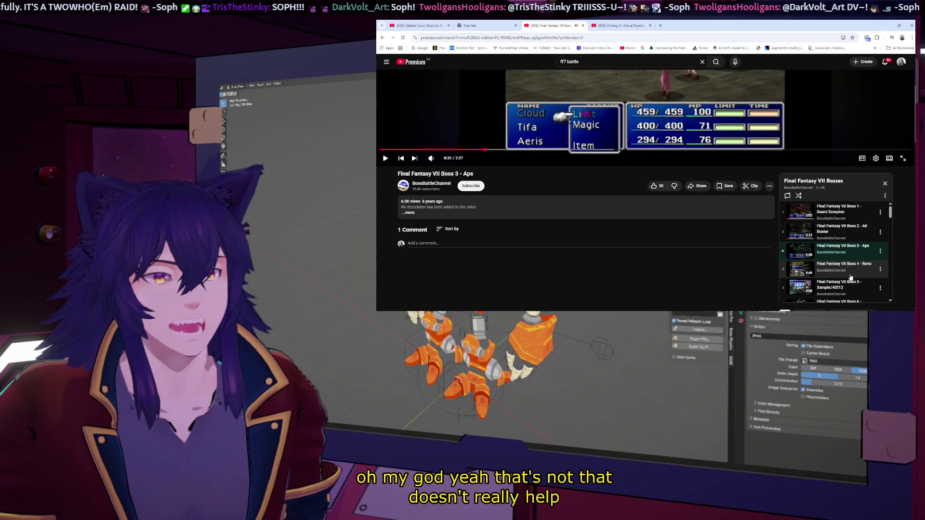
scroll(852, 273, "down", 1)
scroll(854, 252, "down", 1)
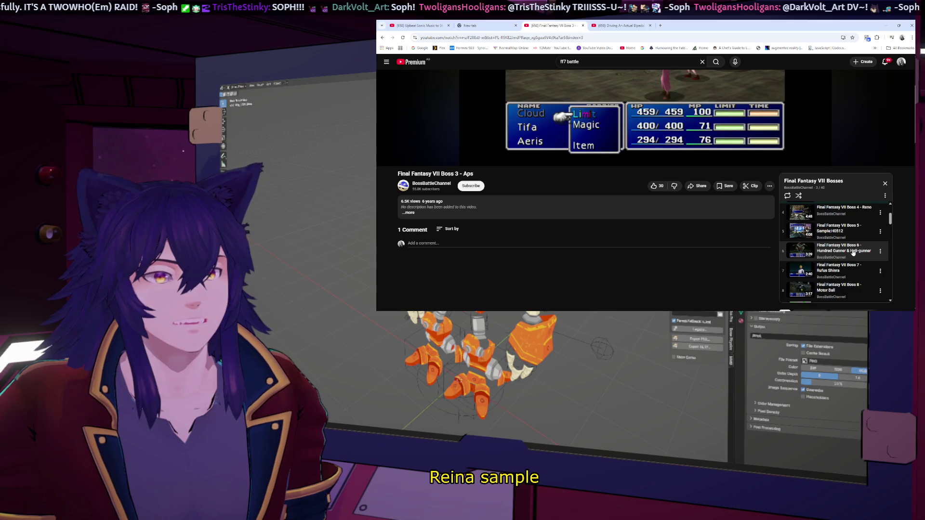
left_click(853, 250)
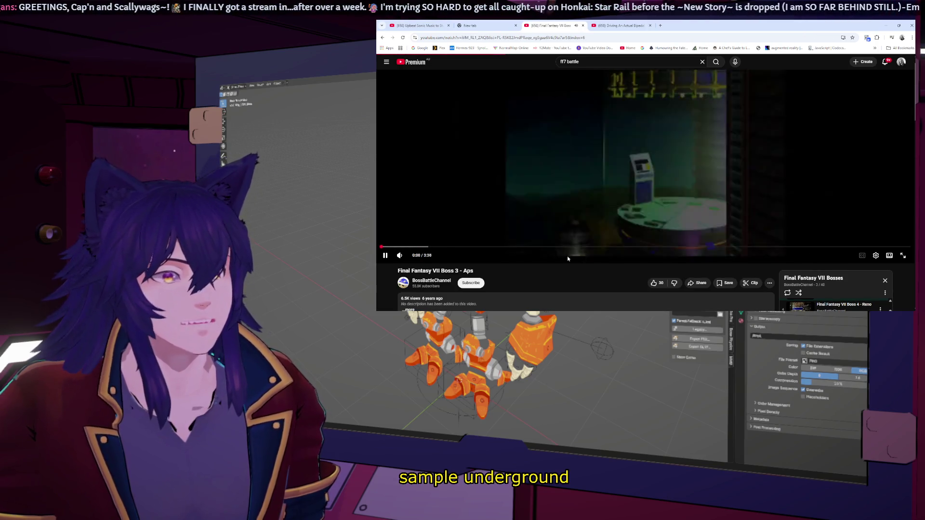
mouse_move(646, 174)
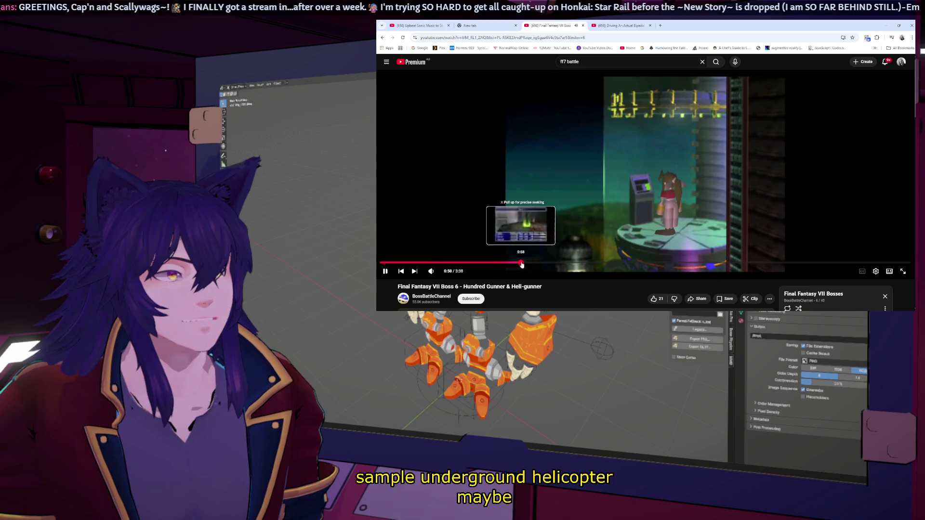
left_click(521, 263)
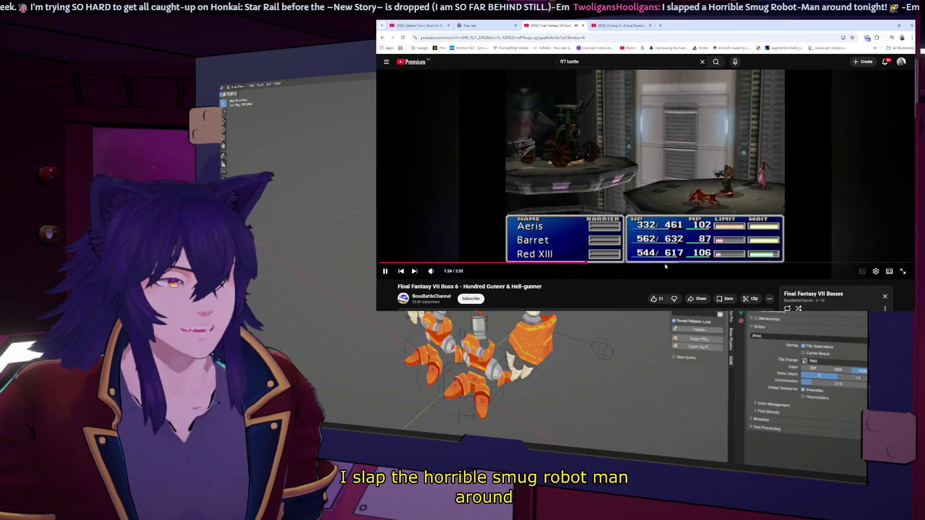
scroll(797, 189, "down", 1)
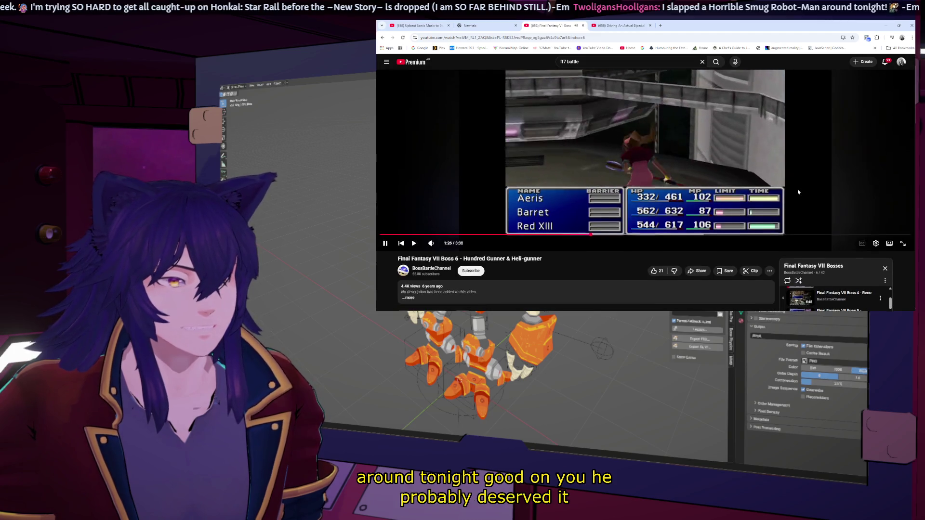
scroll(798, 191, "up", 1)
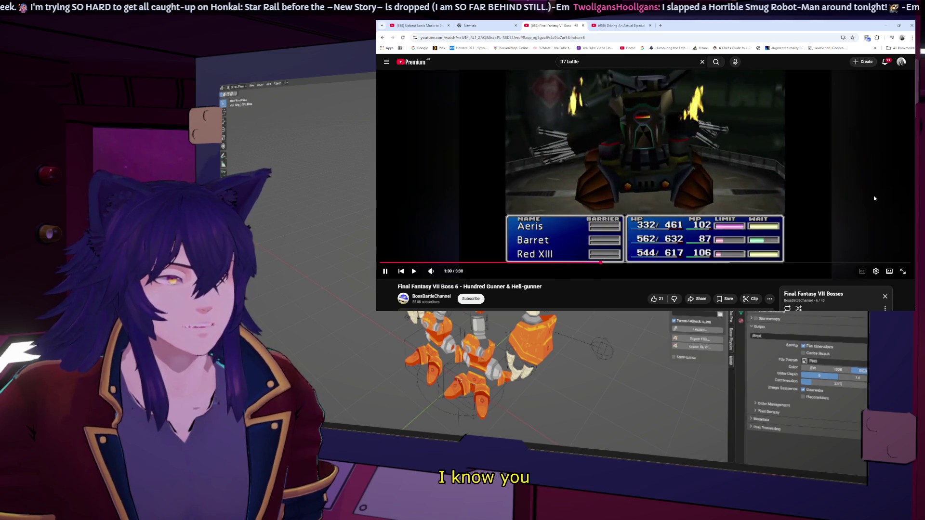
scroll(867, 216, "down", 5)
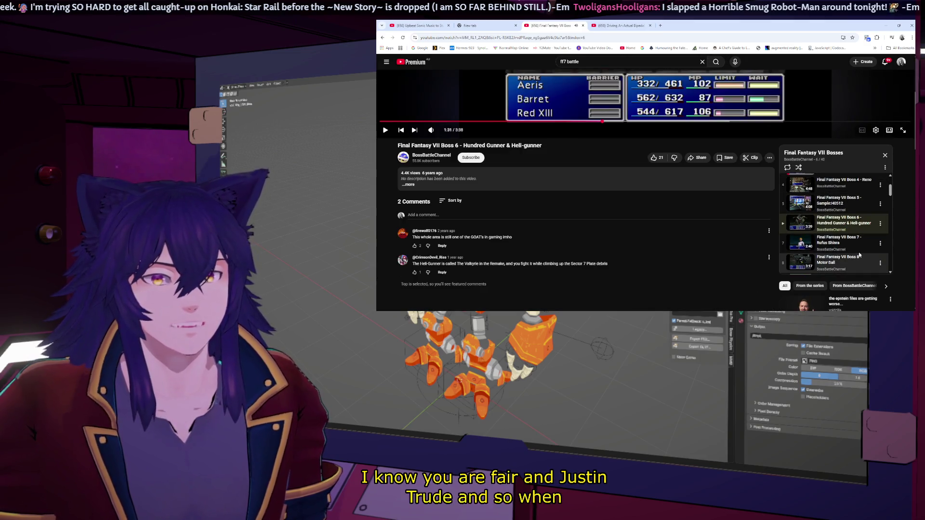
scroll(862, 238, "down", 1)
scroll(859, 253, "down", 1)
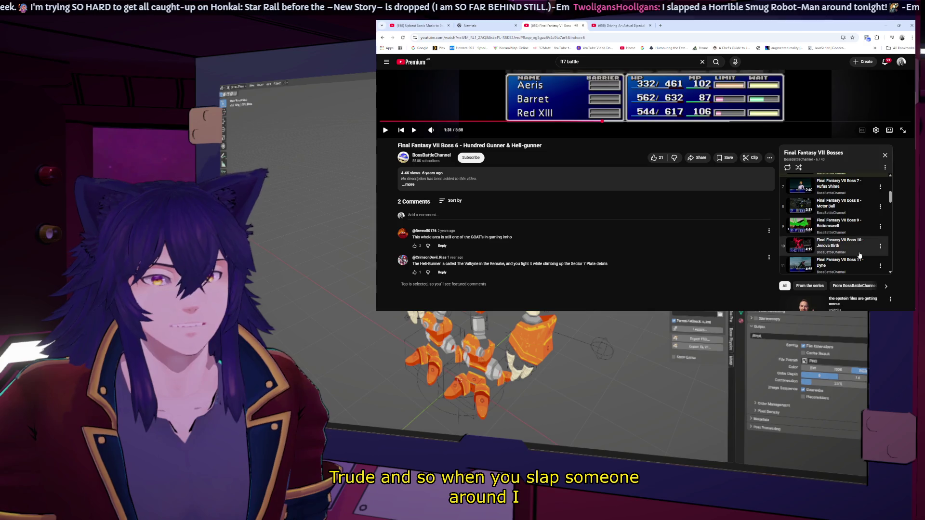
- Switch to the Boss 8 - Motor Ball video and skip ahead into the fight
left_click(864, 206)
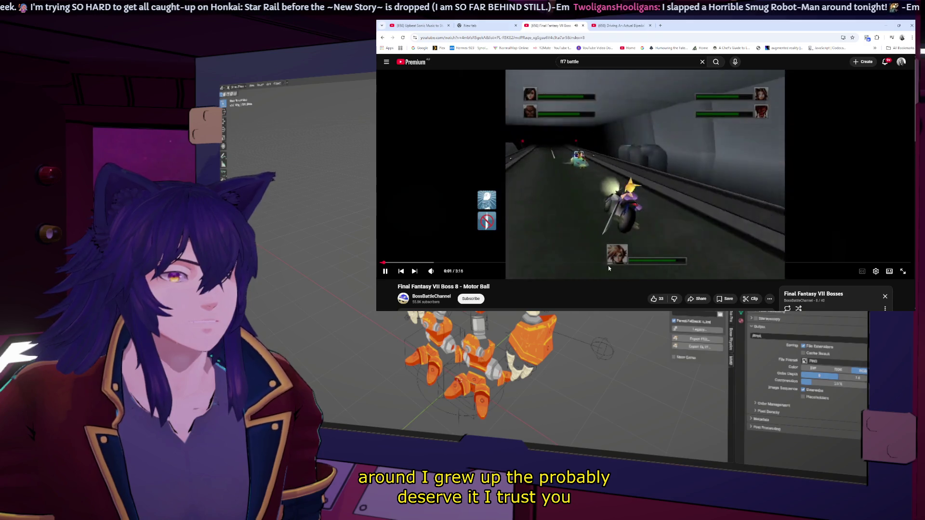
left_click(608, 263)
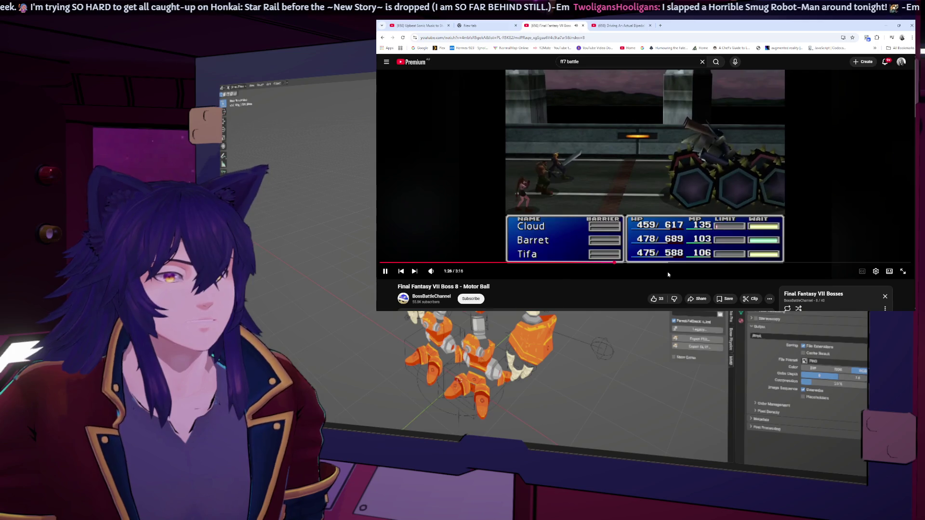
- Search YouTube for Barret animations and watch Final Fantasy VII - Command Animations fullscreen, skipped ahead
left_click(586, 62)
type("ba")
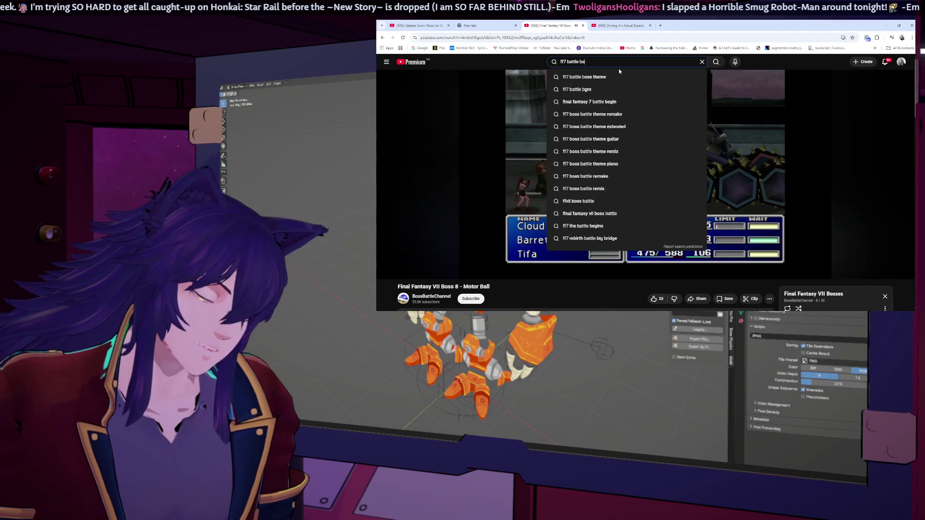
type("rret animations")
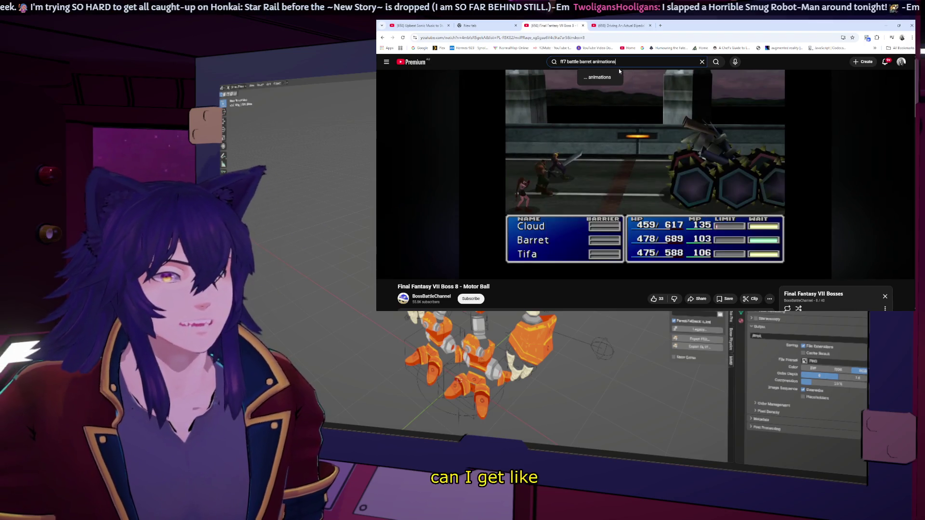
key("Return")
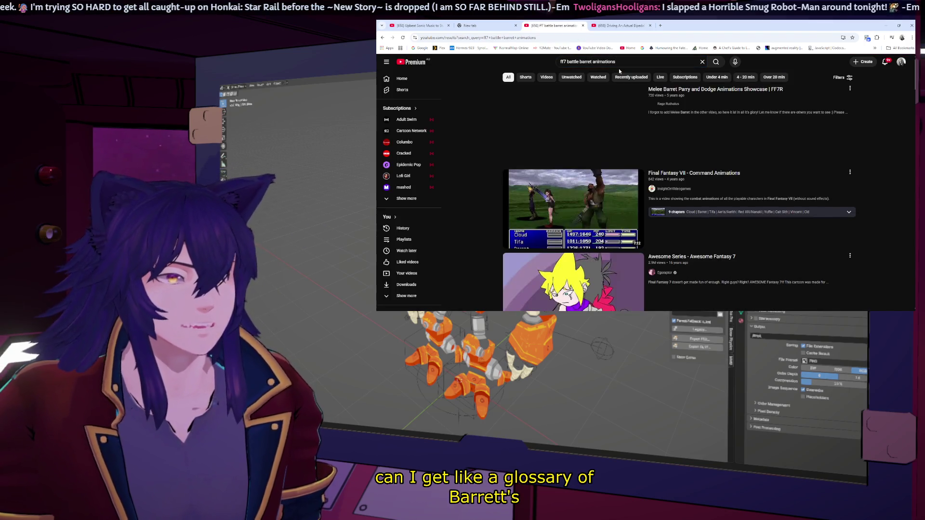
left_click(716, 174)
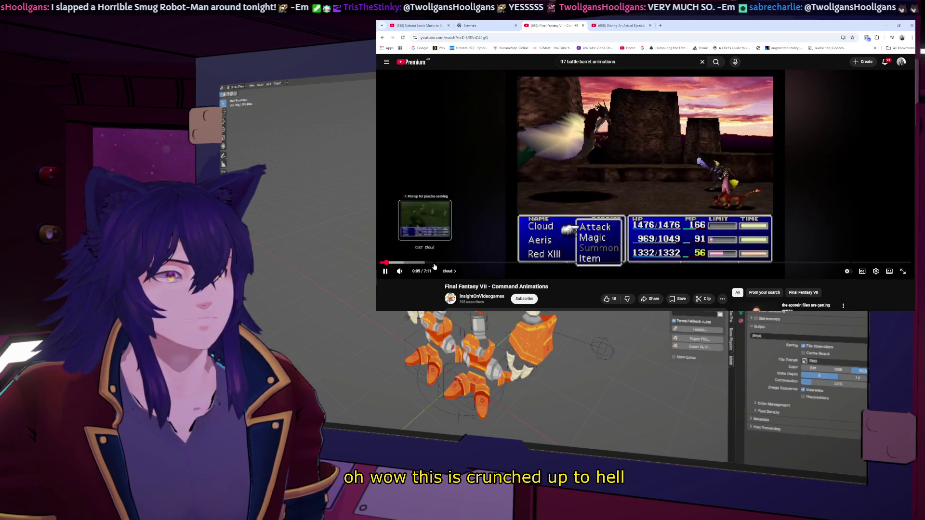
left_click(438, 262)
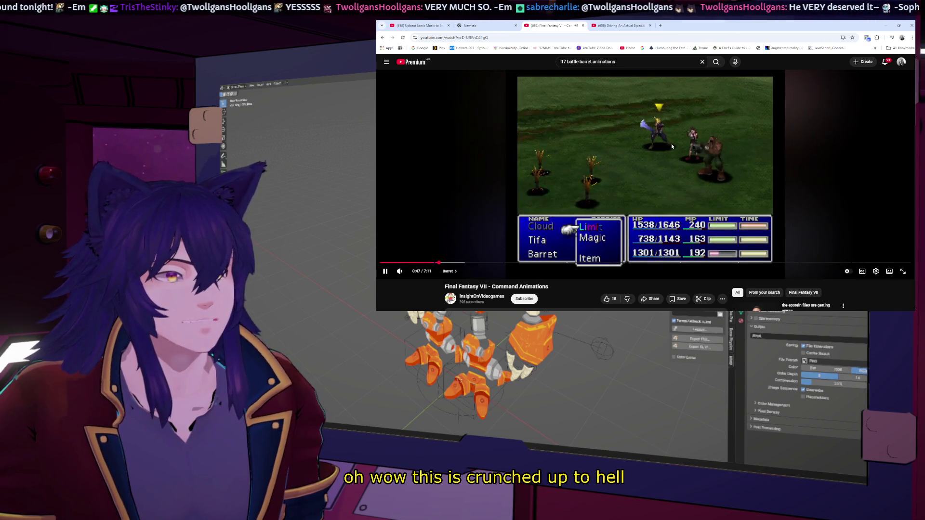
double_click(671, 144)
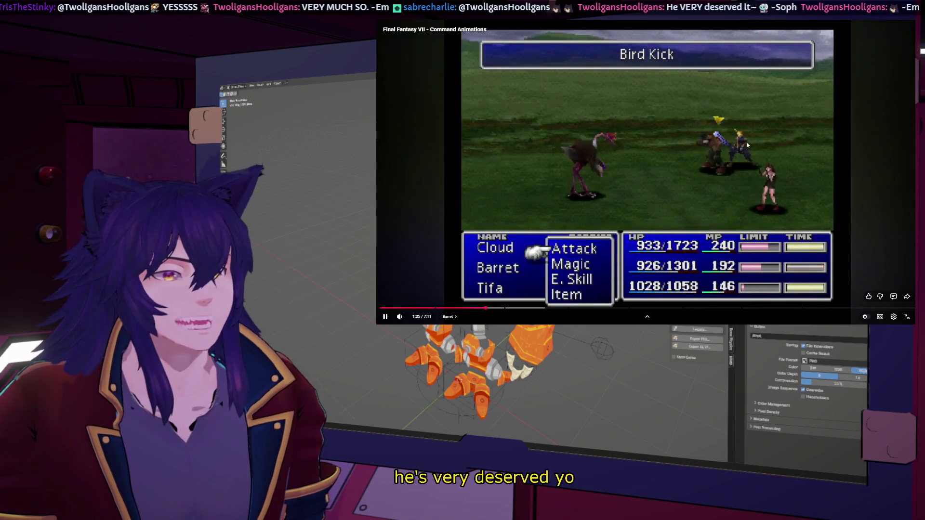
- Pause and rewind to study Barret's battle moves, then leave fullscreen
left_click(704, 179)
key("Left")
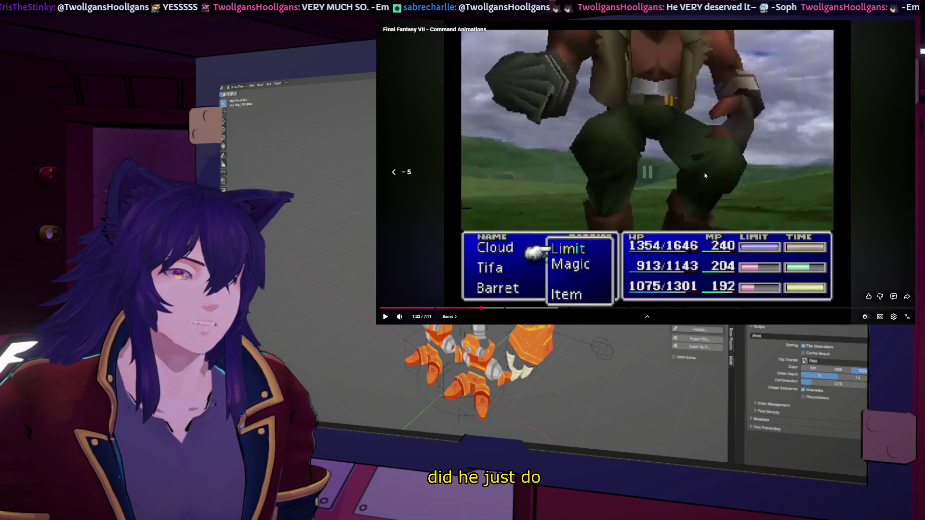
left_click(704, 188)
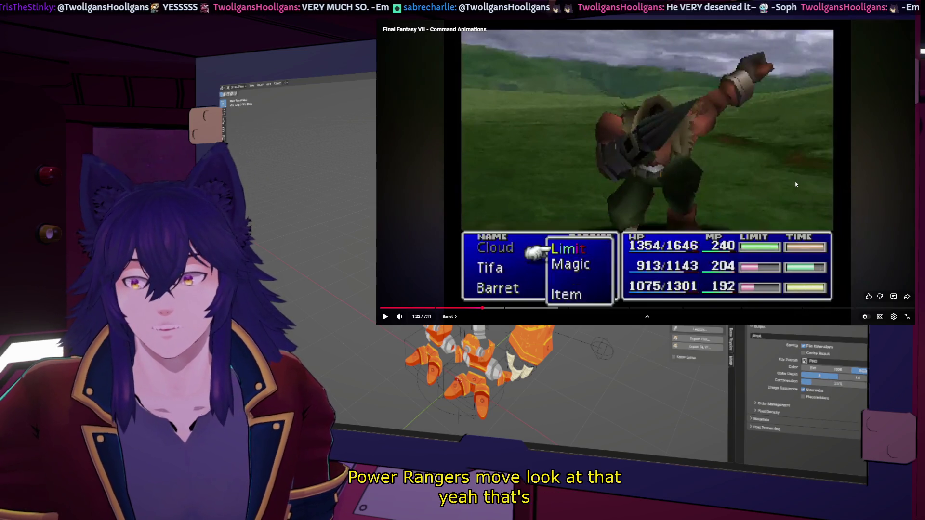
left_click(796, 181)
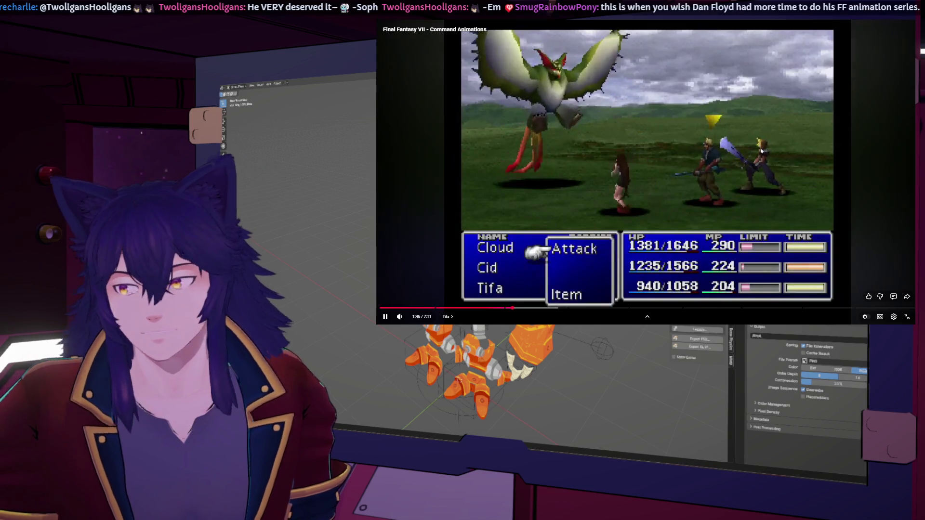
left_click(764, 168)
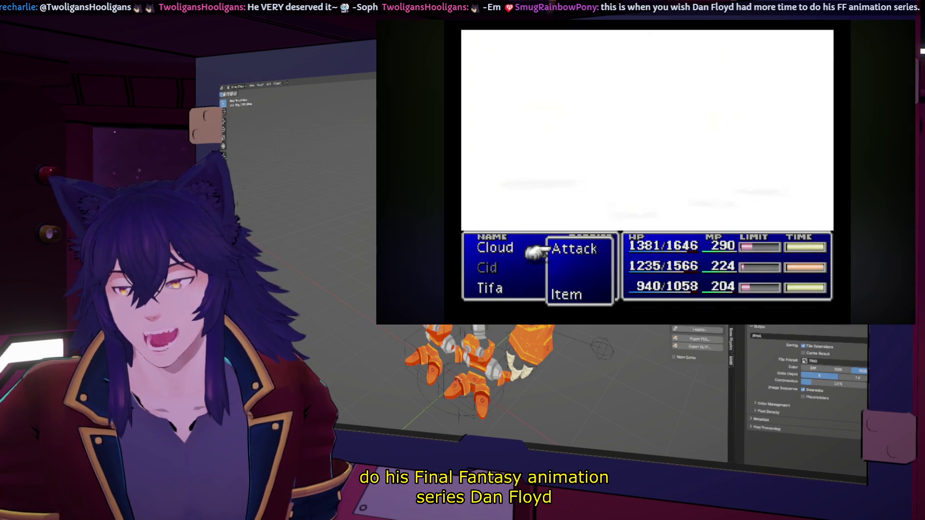
left_click(631, 149)
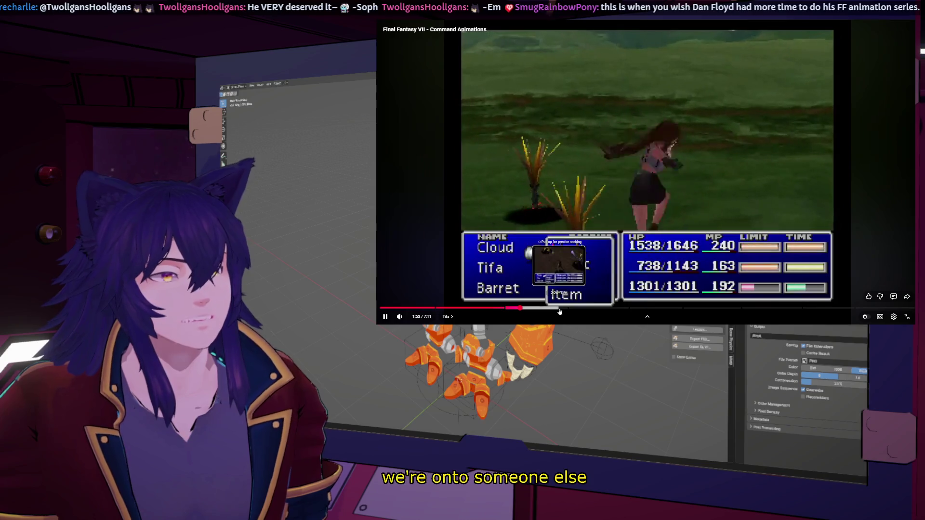
left_click(905, 316)
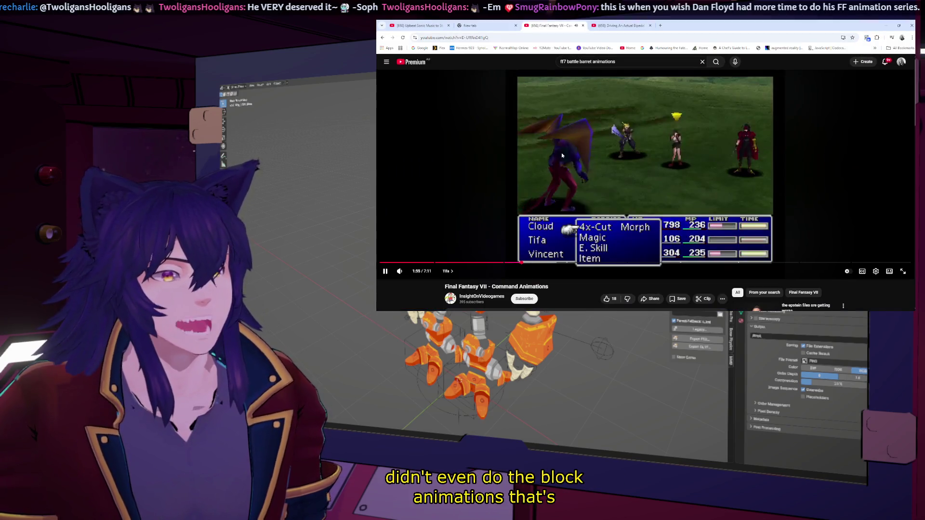
- Pause and close the Final Fantasy VII tab, switch to Upbeat Sonic Music and return to Blender
left_click(593, 128)
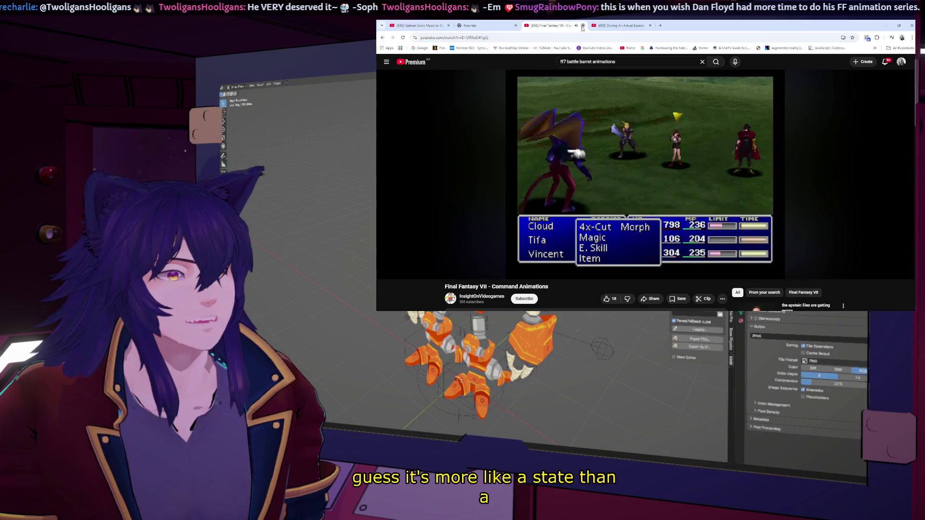
left_click(583, 25)
left_click(425, 25)
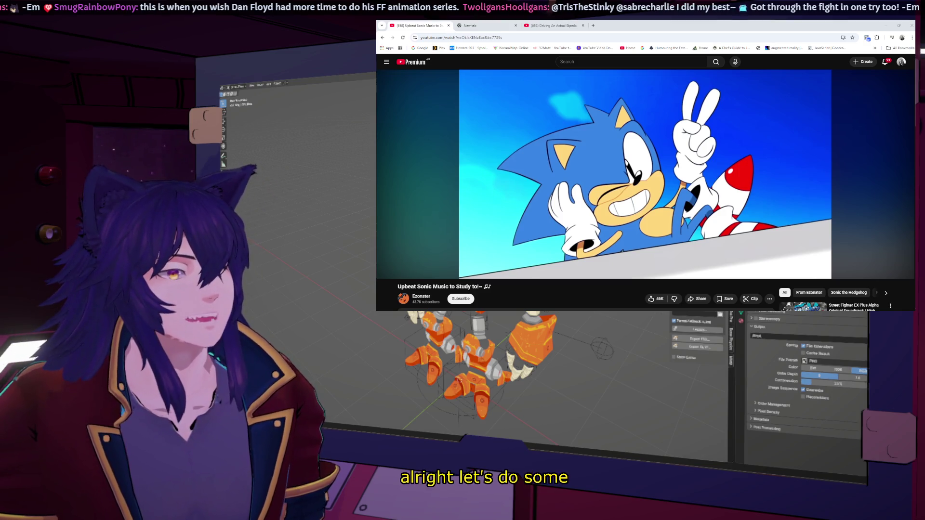
key("alt+Tab")
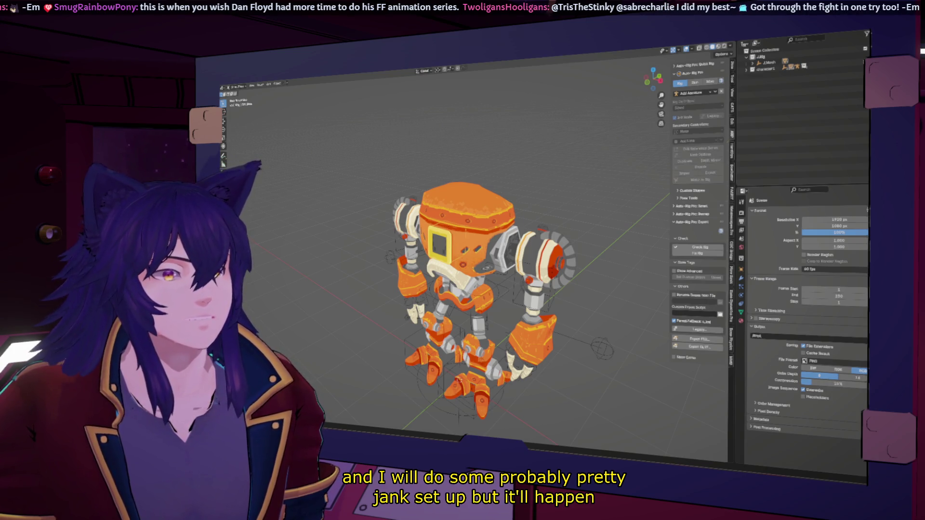
- Orbit to a front view of the robot and begin a Save As with part of the file name selected
middle_click_drag(502, 192, 528, 186)
scroll(545, 183, "down", 5)
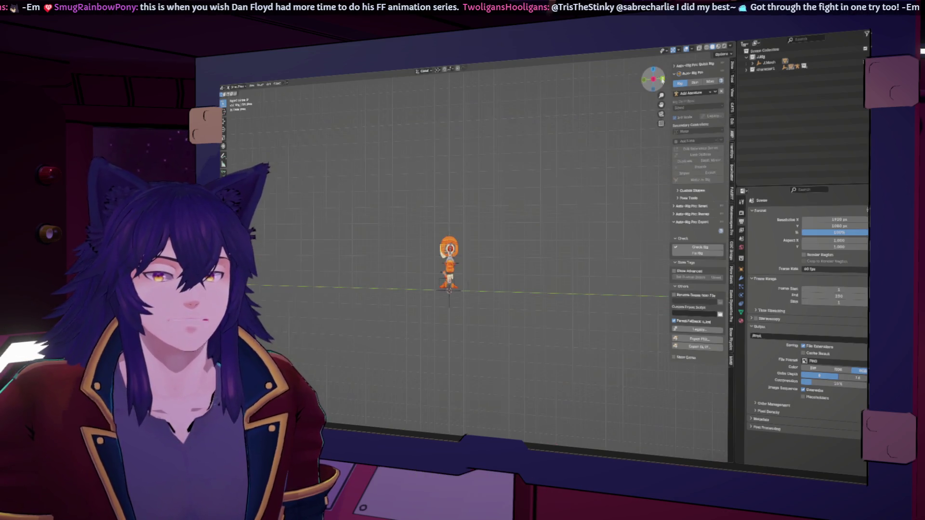
middle_click_drag(498, 199, 504, 219)
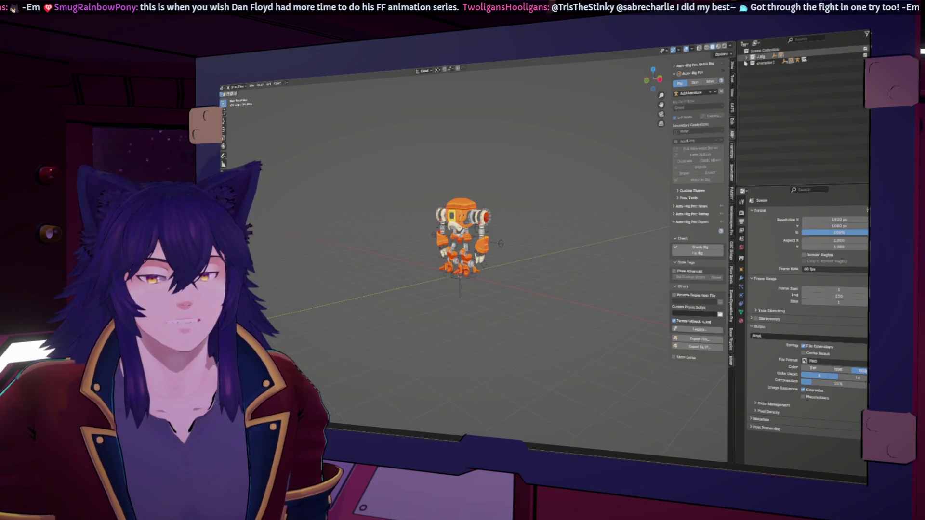
middle_click_drag(464, 186, 479, 180)
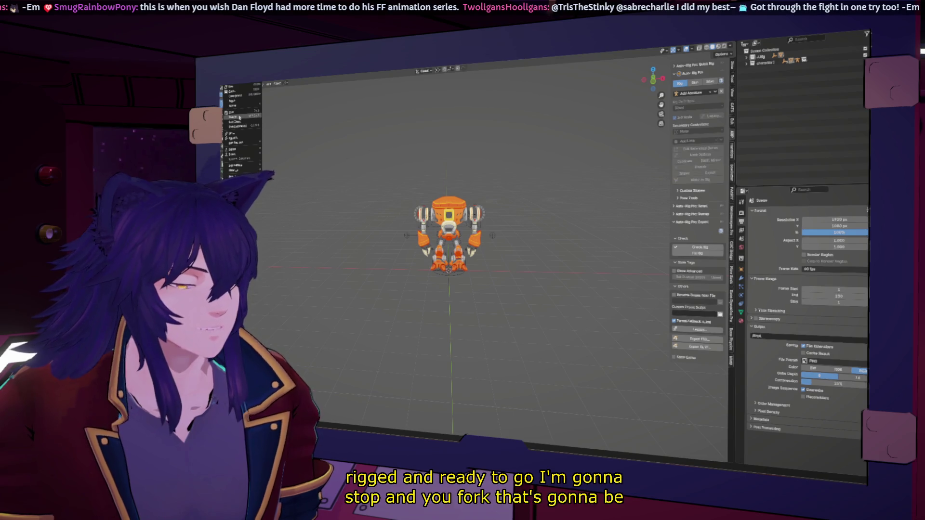
left_click(239, 117)
double_click(390, 338)
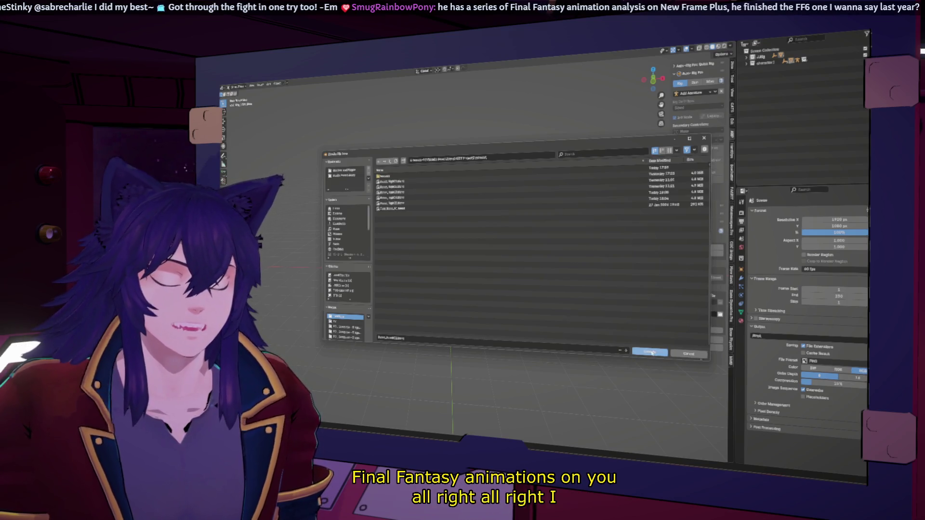
- Save the rig file under its new numbered name
left_click(650, 352)
scroll(511, 233, "up", 5)
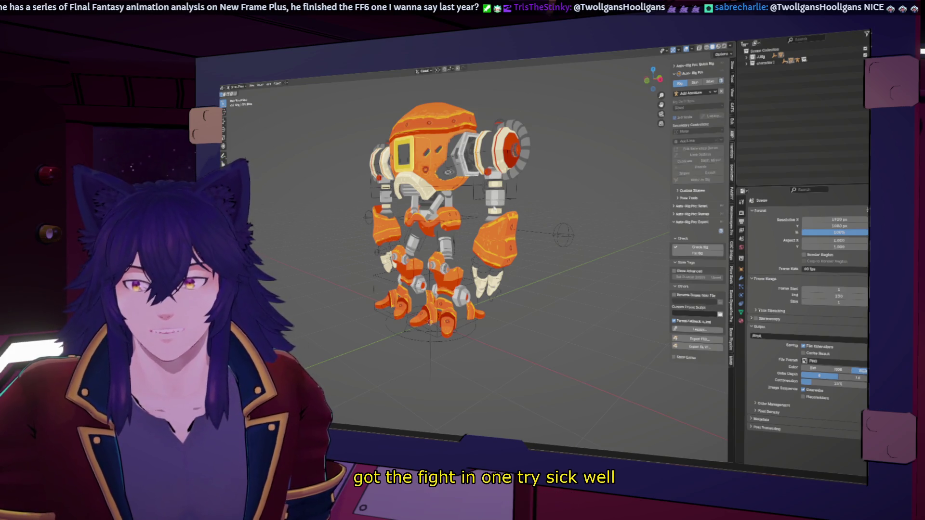
mouse_move(448, 217)
middle_mouse_down()
mouse_move(506, 217)
mouse_move(652, 79)
middle_mouse_up()
left_click_drag(652, 80, 551, 107)
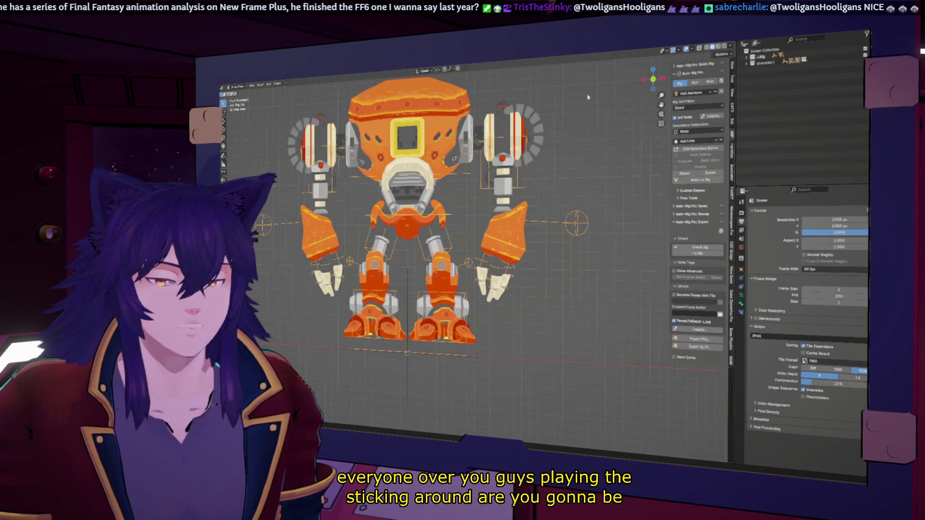
middle_click_drag(551, 106, 856, 274)
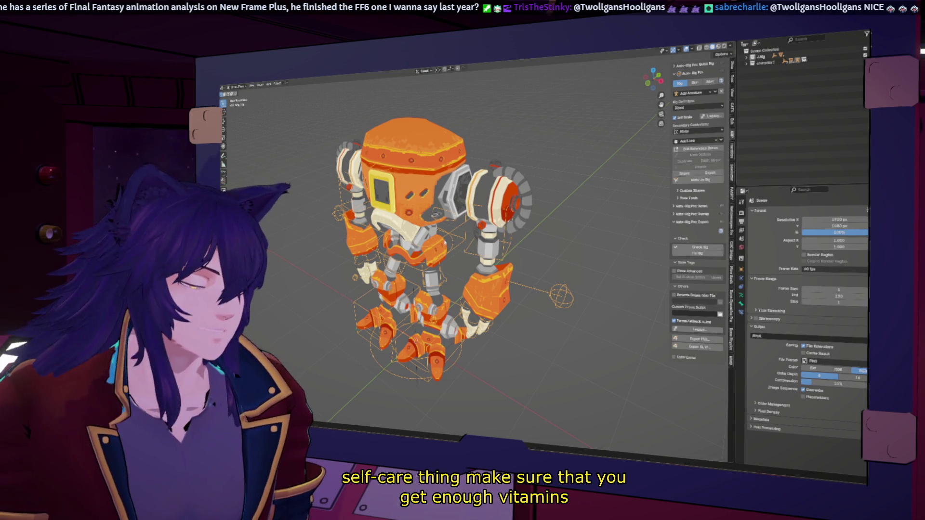
scroll(448, 237, "up", 1)
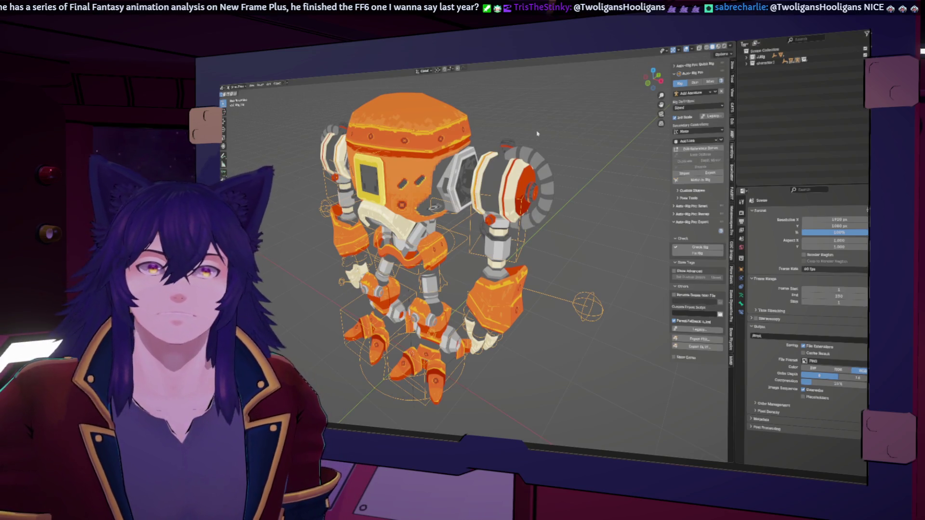
middle_click_drag(537, 133, 454, 233)
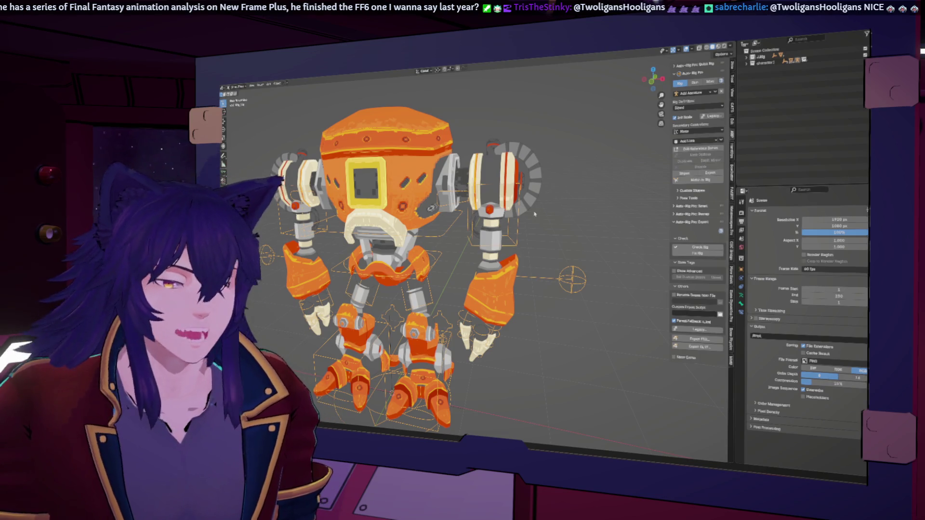
scroll(433, 253, "down", 3)
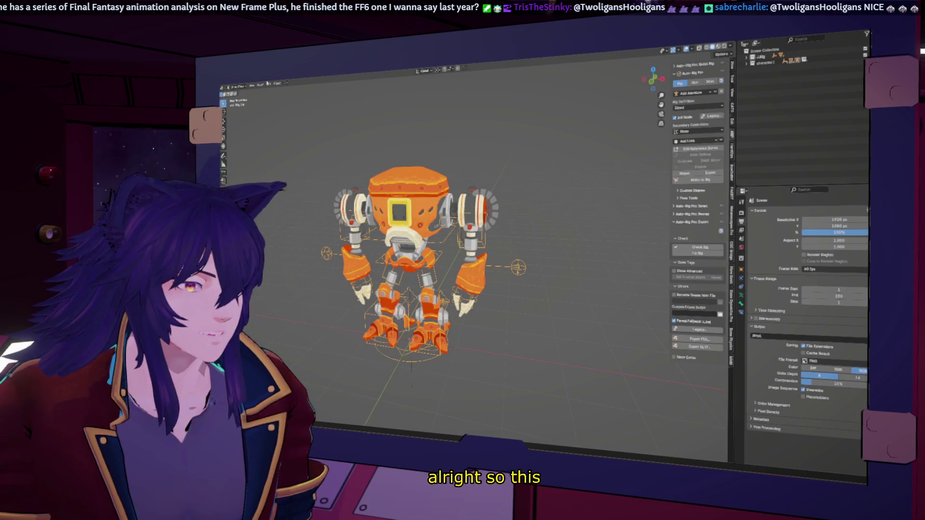
left_click(230, 85)
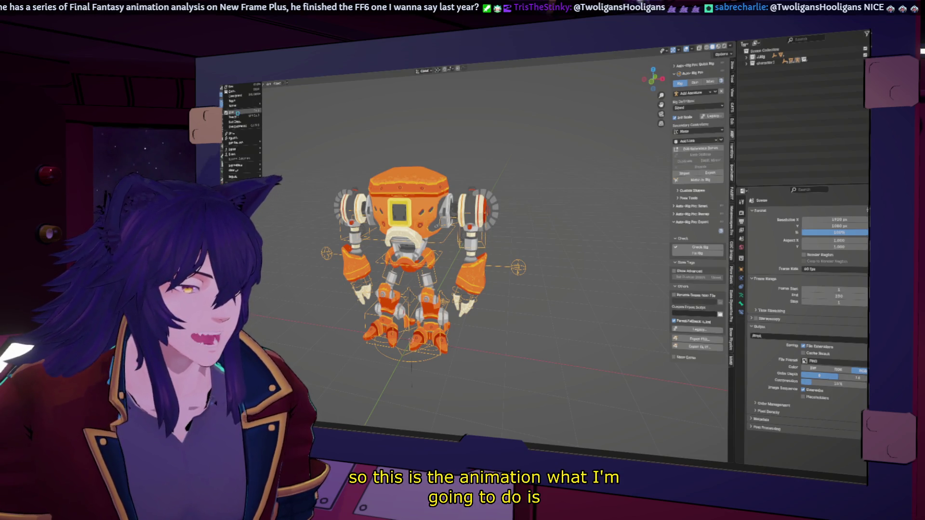
- Apply a viewport command and orbit to look down on the robot beside the camera
left_click(238, 145)
scroll(465, 211, "down", 3)
mouse_move(477, 224)
middle_mouse_down()
mouse_move(459, 227)
mouse_move(478, 231)
mouse_move(483, 221)
middle_mouse_up()
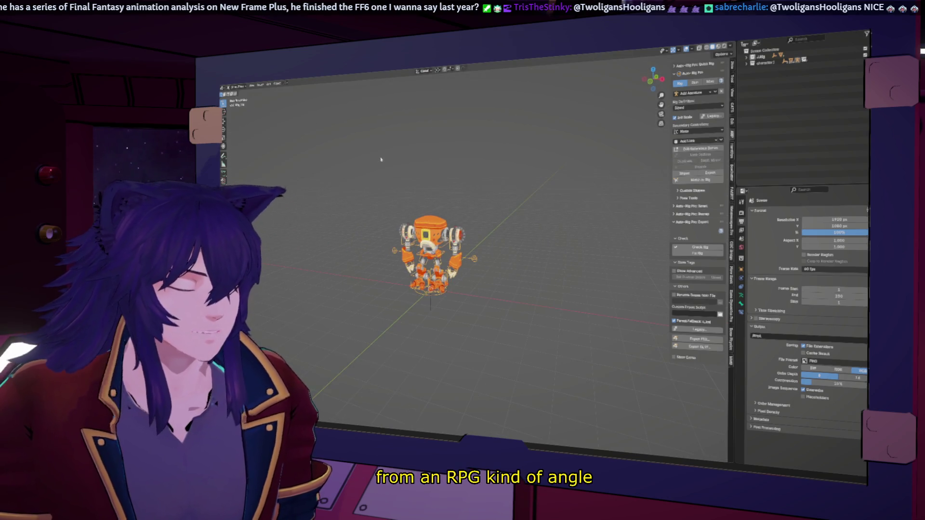
left_click(270, 85)
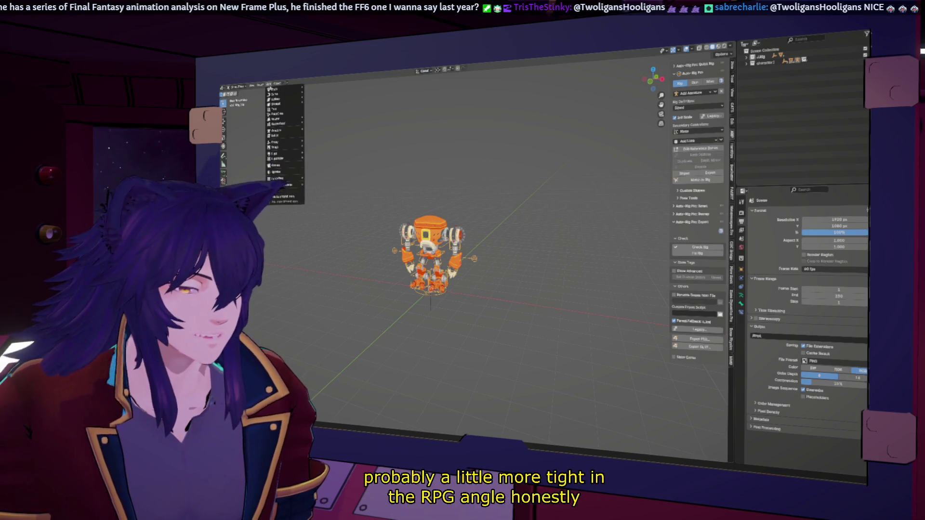
left_click(285, 168)
middle_click_drag(405, 238, 458, 272)
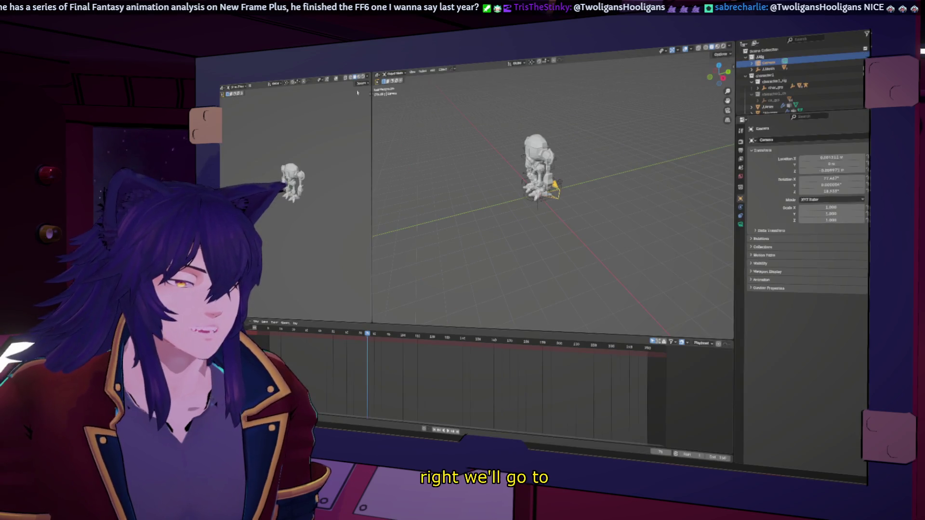
- Widen the left 3D view and set it to look through the scene camera
left_click_drag(371, 190, 414, 174)
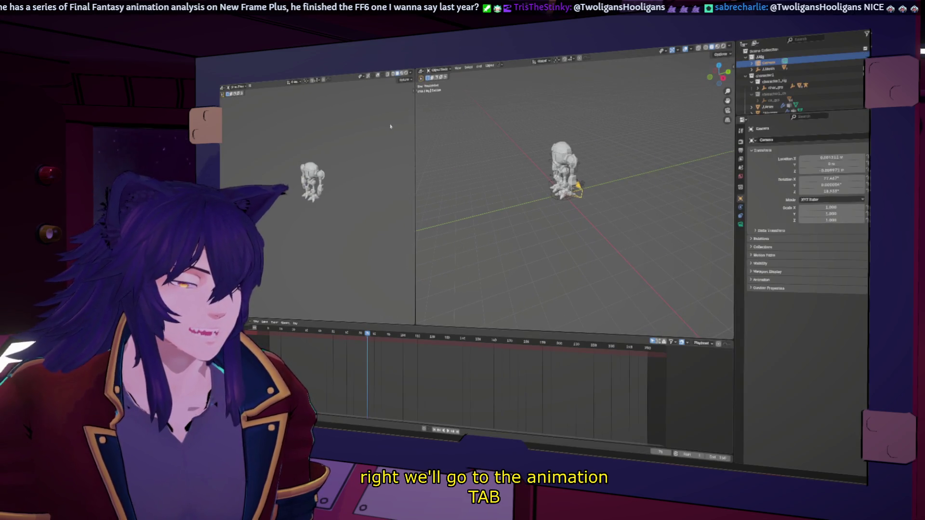
key("KP_0")
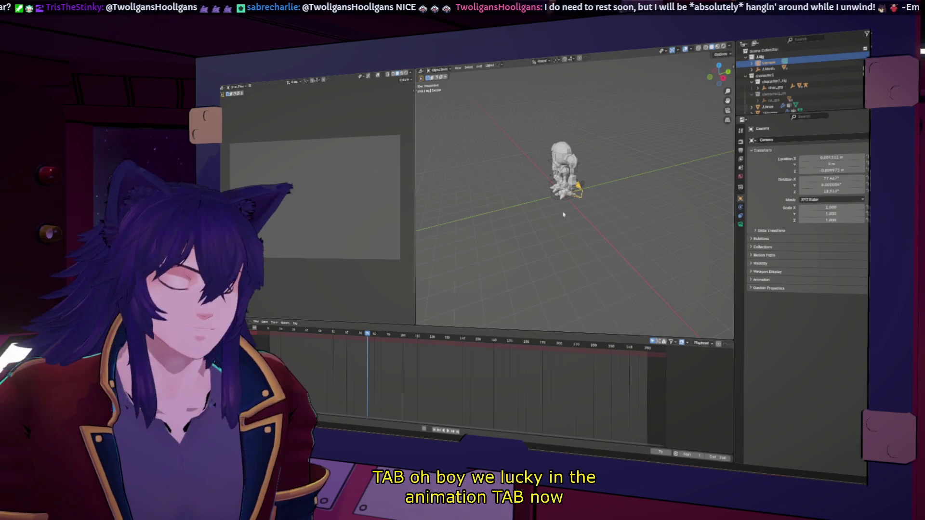
mouse_move(563, 214)
middle_mouse_down()
mouse_move(506, 205)
mouse_move(577, 170)
middle_mouse_up()
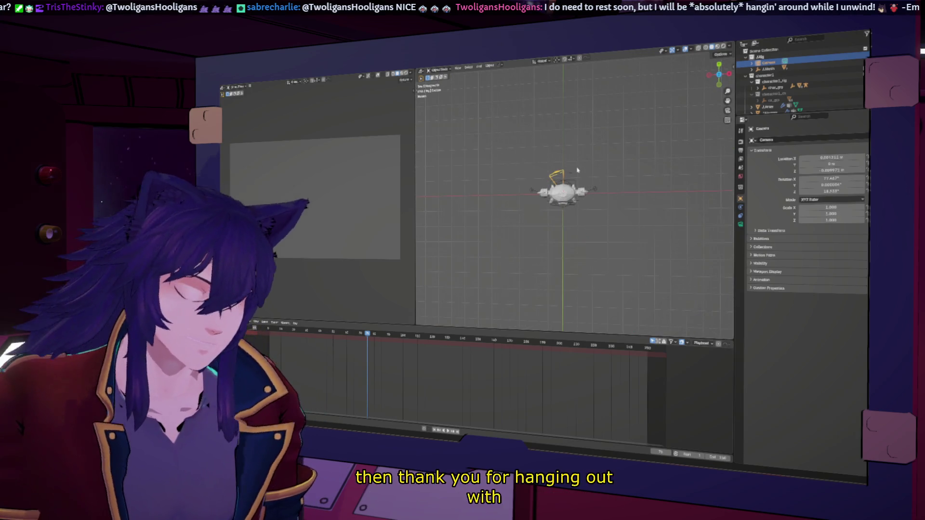
- Move the camera along Y, rotate it, and place it above the mech
key("g")
key("y")
left_click(593, 238)
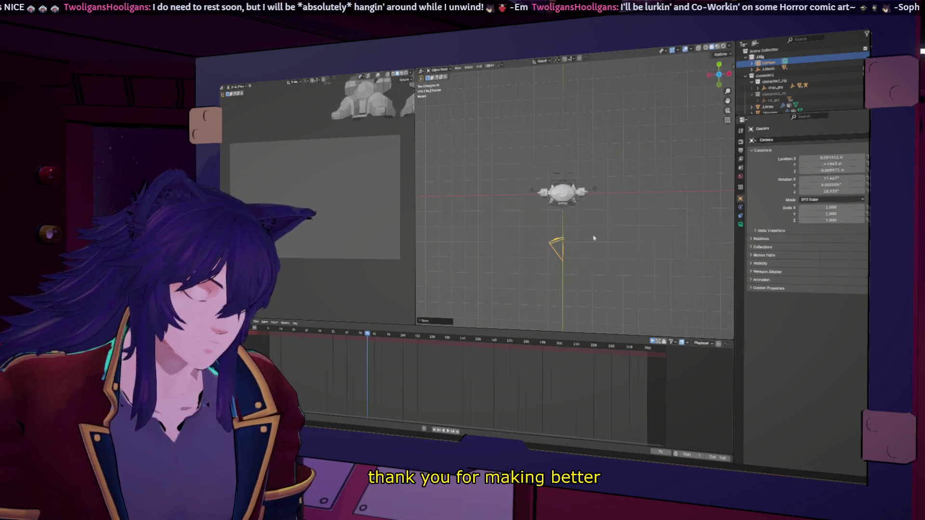
key("r")
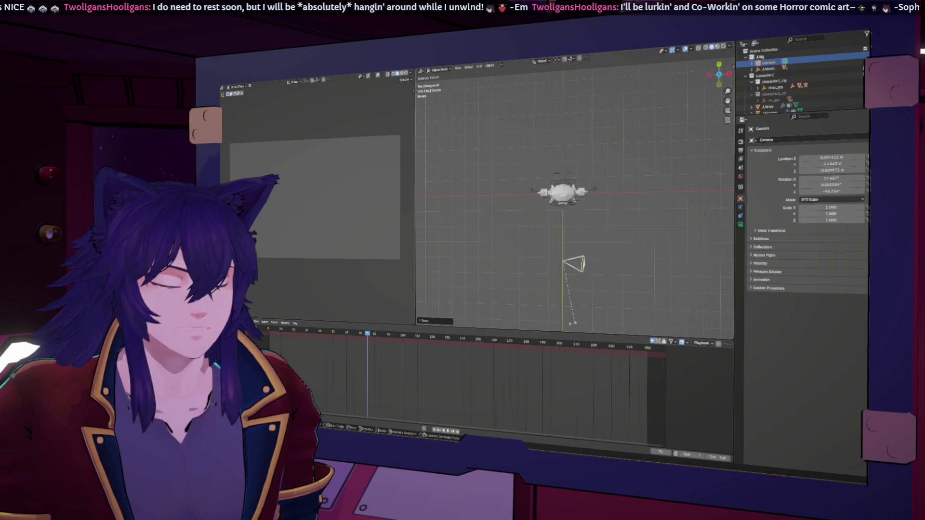
left_click(528, 291)
key("g")
left_click(525, 200)
- From a side view, lift the camera so the robot is framed, undoing a misplaced move
middle_click_drag(524, 200, 585, 146)
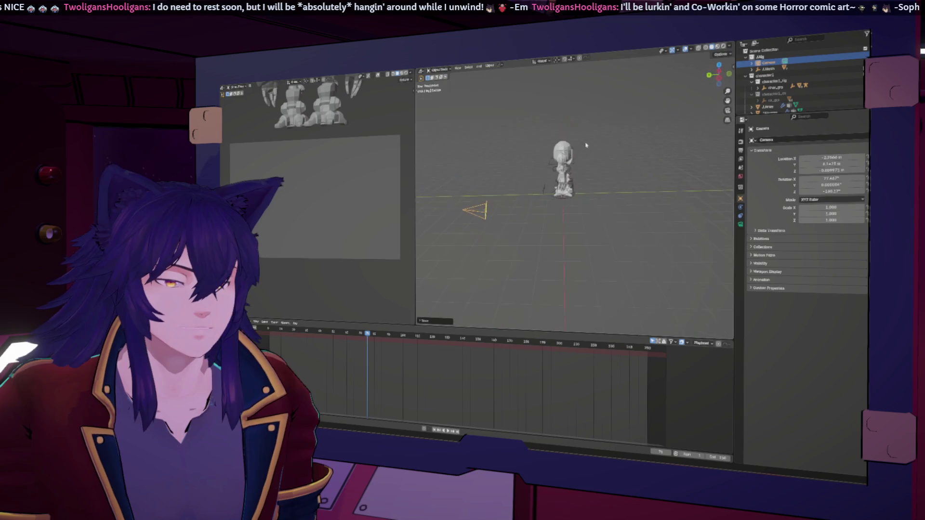
key("KP_3")
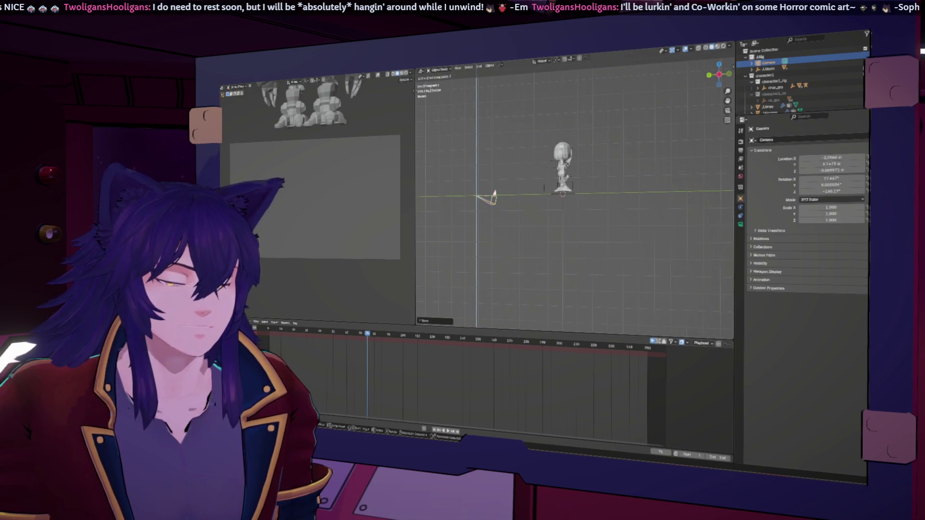
key("g")
left_click(576, 107)
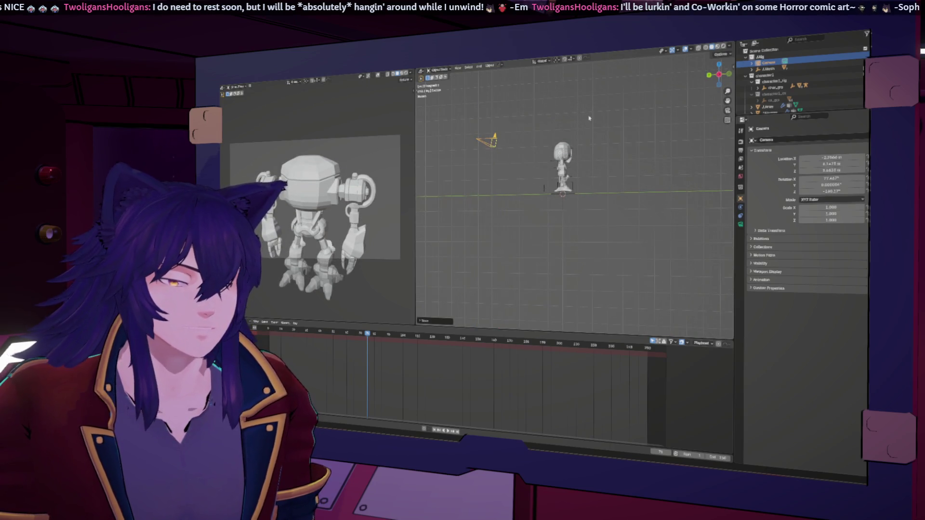
key("ctrl+z")
key("ctrl+z")
key("g")
left_click(592, 68)
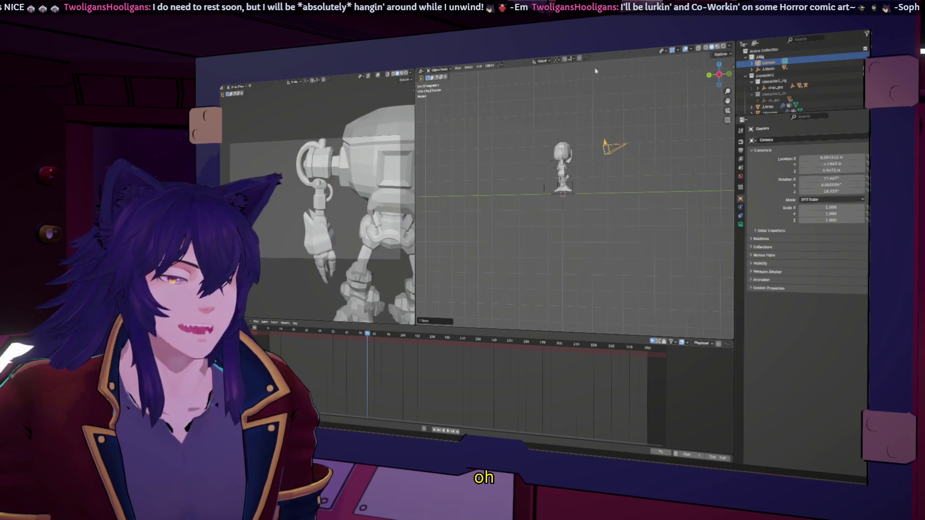
- Turn the camera to face the robot's front, then pull it back and raise it slightly
left_click_drag(715, 72, 719, 73)
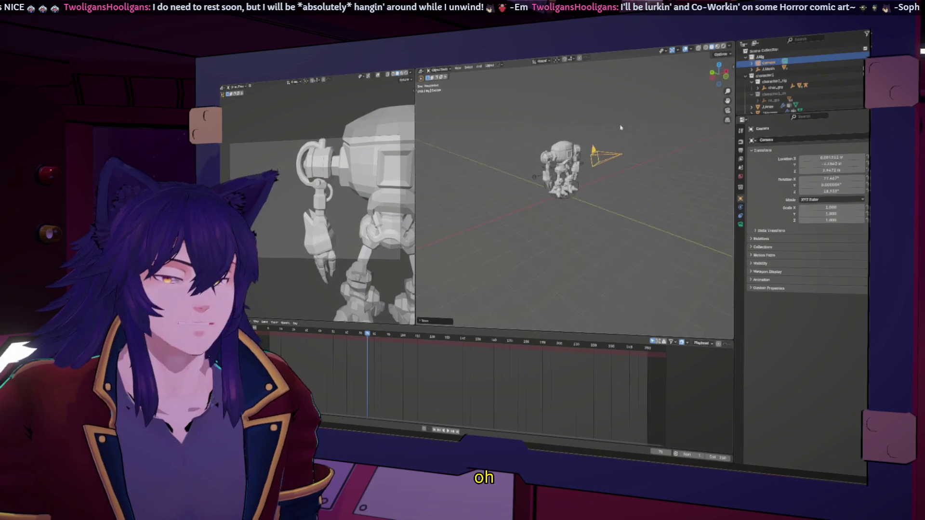
left_click(718, 69)
key("r")
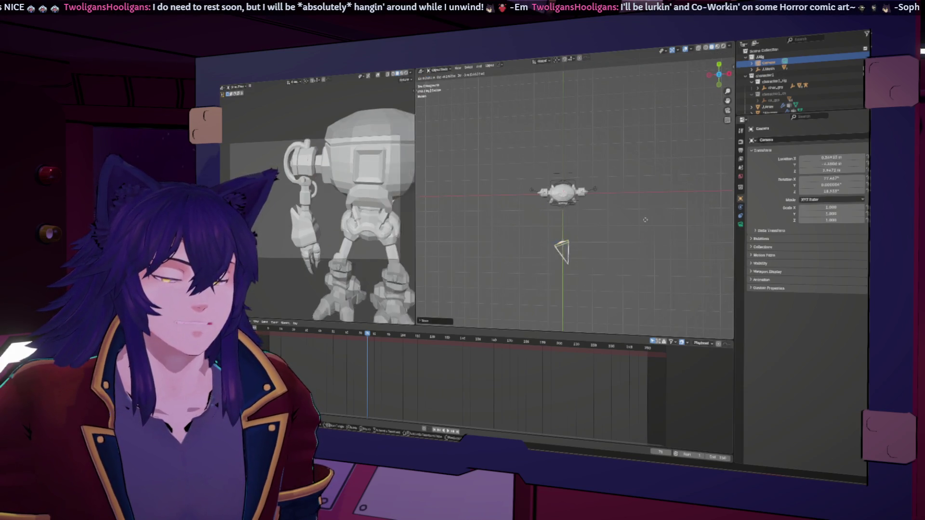
key("g")
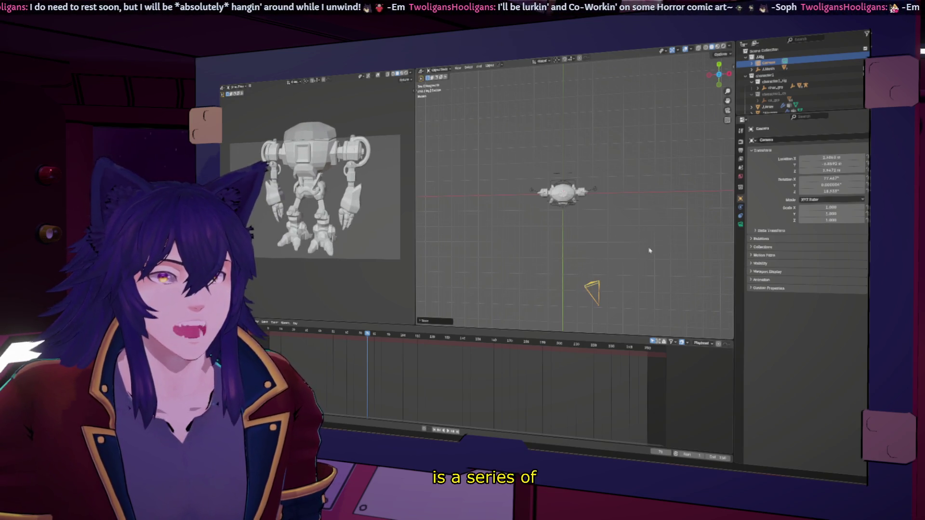
middle_click_drag(649, 250, 621, 240)
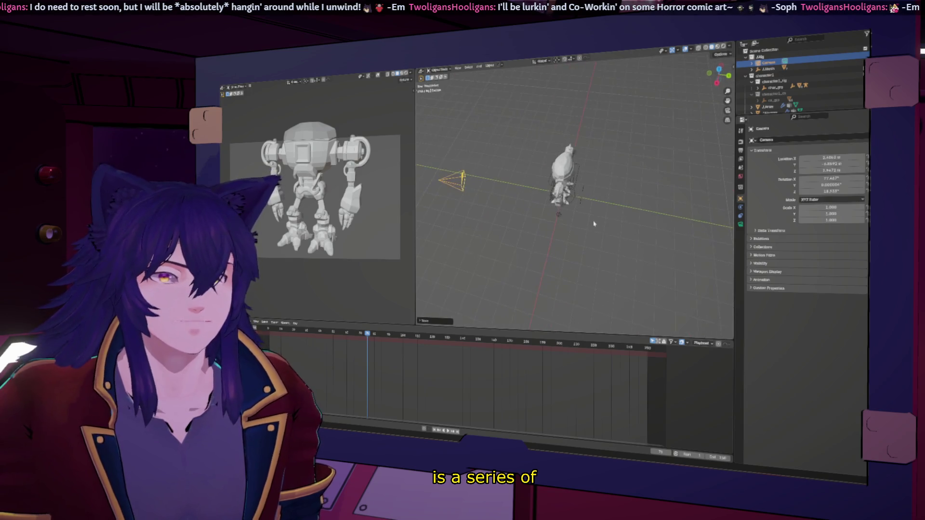
left_click(716, 84)
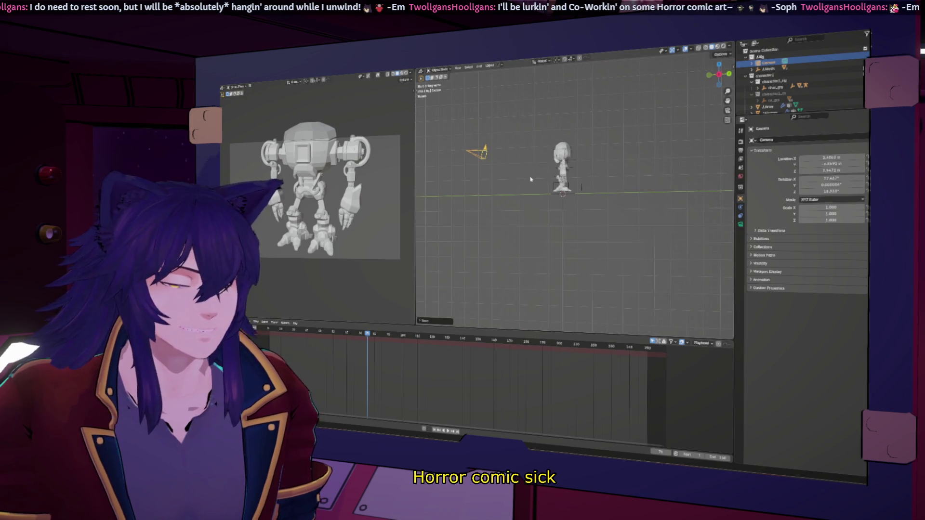
key("g")
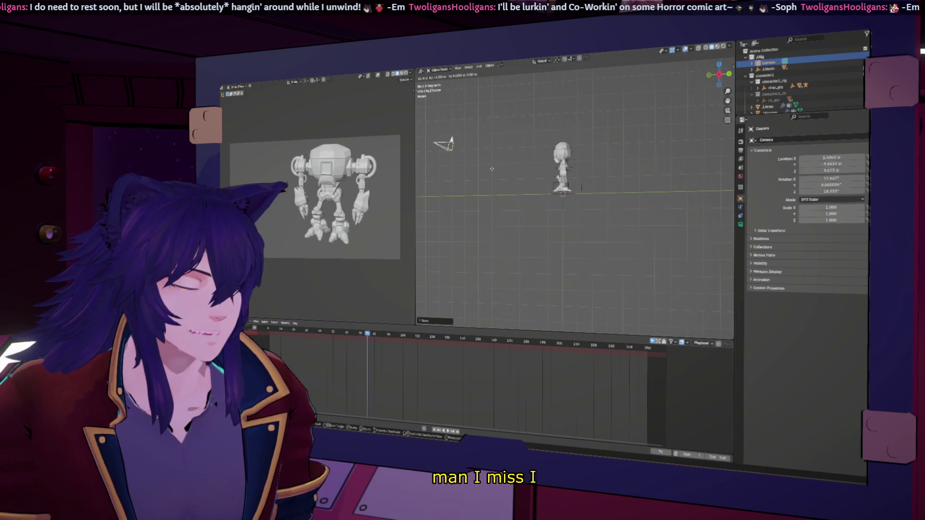
left_click(487, 168)
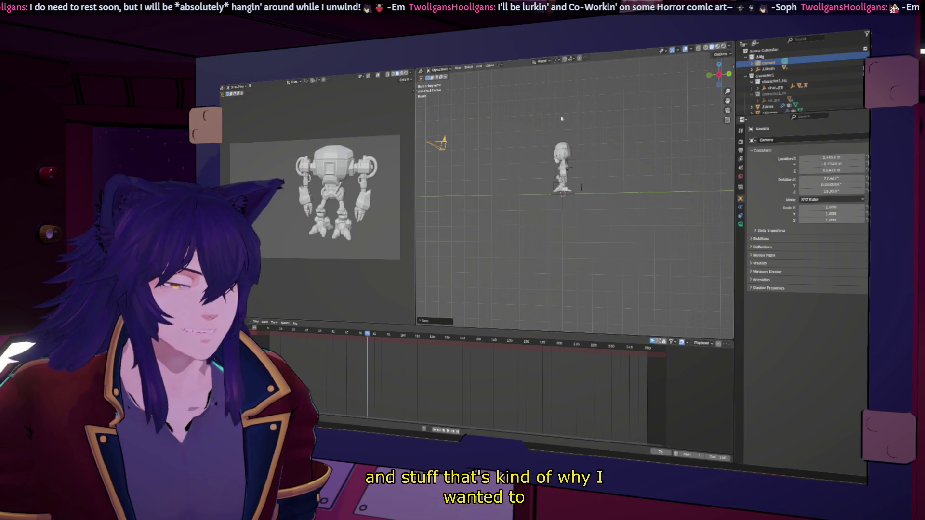
key("g")
left_click(484, 158)
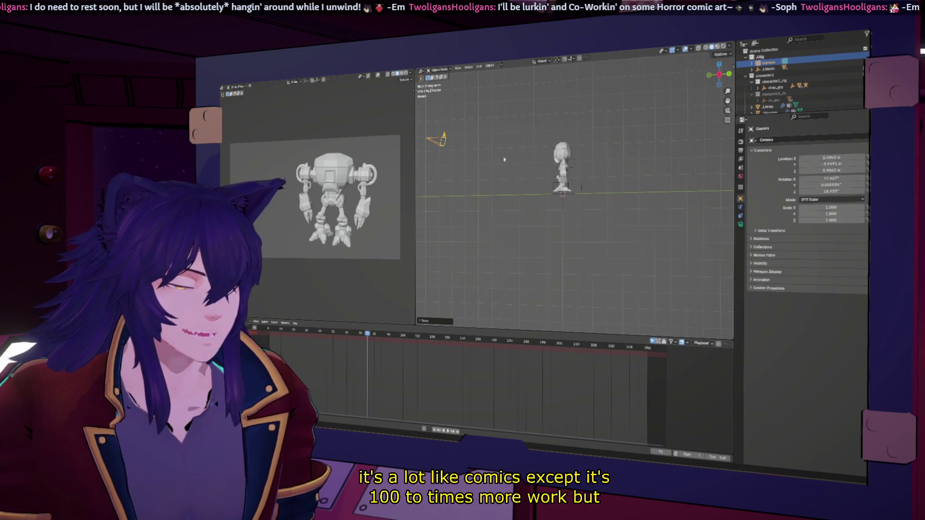
- From a top view, slide the camera along the X axis and show its lens settings
left_click(719, 65)
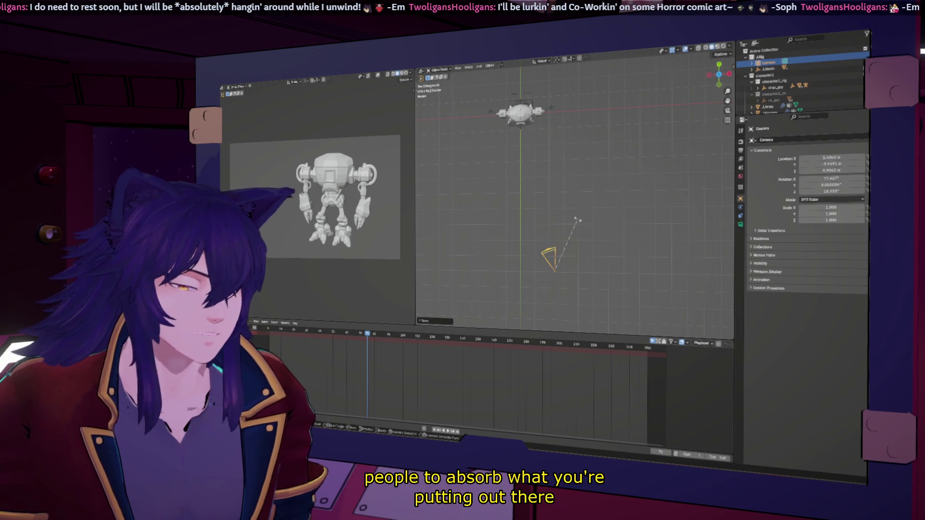
middle_click_drag(589, 217, 603, 216)
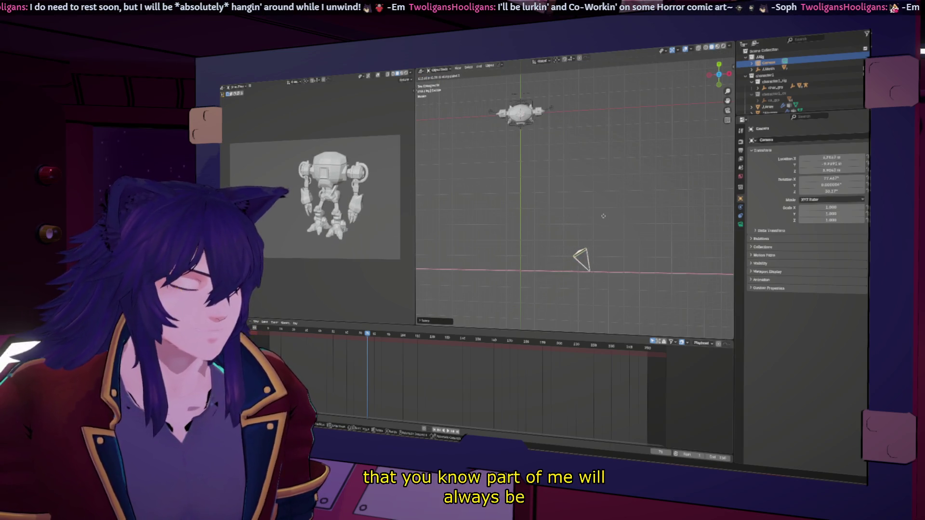
left_click(613, 215)
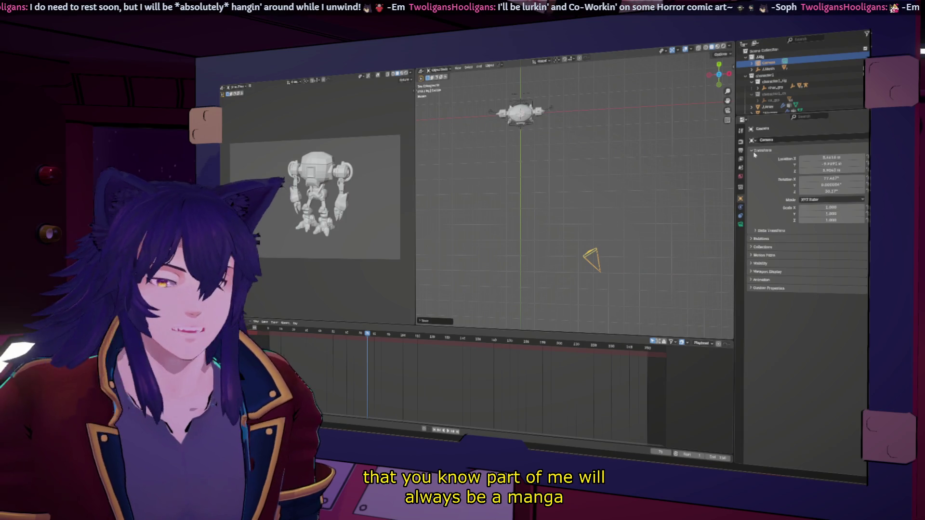
left_click(740, 224)
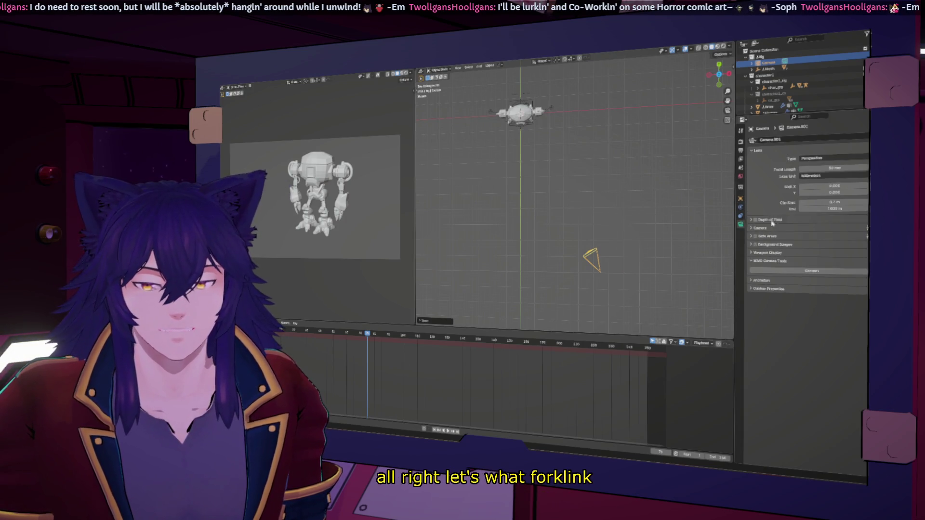
- Set the camera's focal length to 33 mm
mouse_move(831, 169)
left_mouse_down()
mouse_move(803, 168)
mouse_move(812, 168)
left_mouse_up()
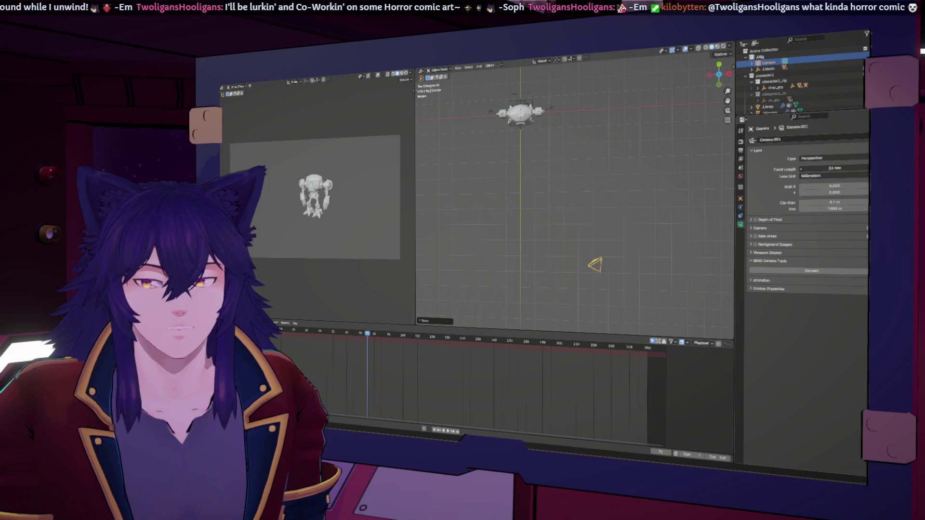
left_click_drag(594, 264, 593, 262)
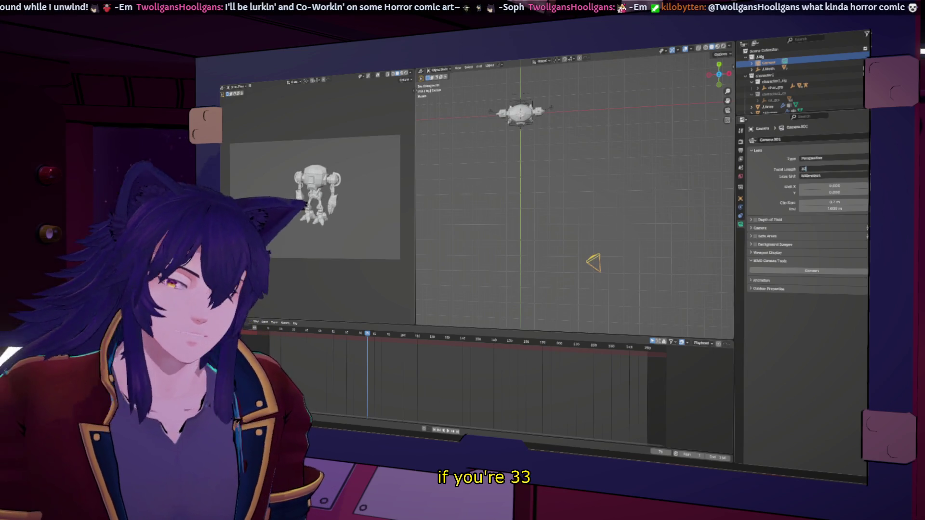
type("33")
key("Return")
- Move the camera and adjust its height to reframe the robot, then bring up the Add menu
key("g")
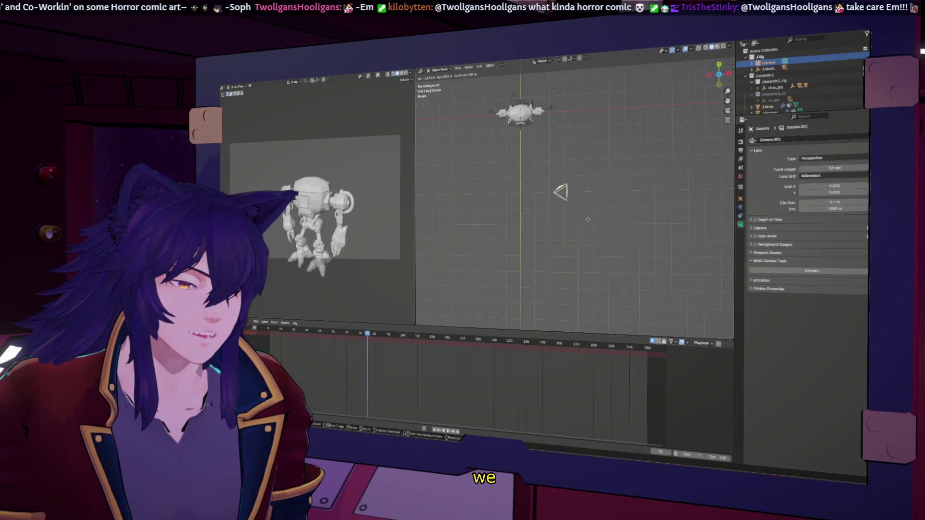
left_click(591, 228)
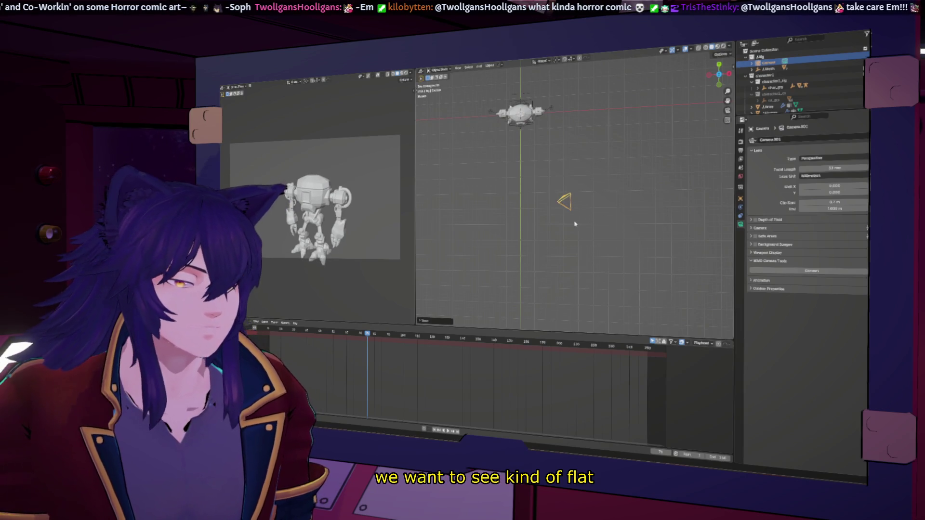
key("g")
key("z")
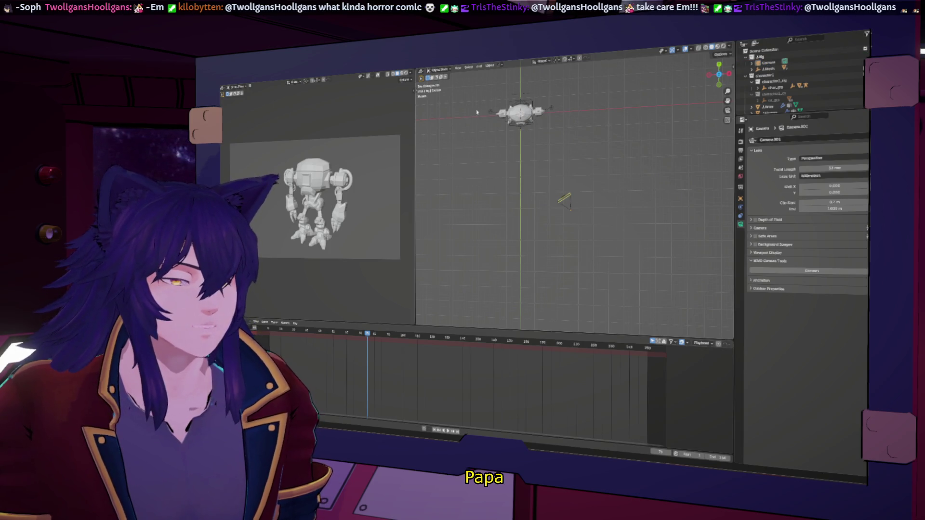
left_click(479, 66)
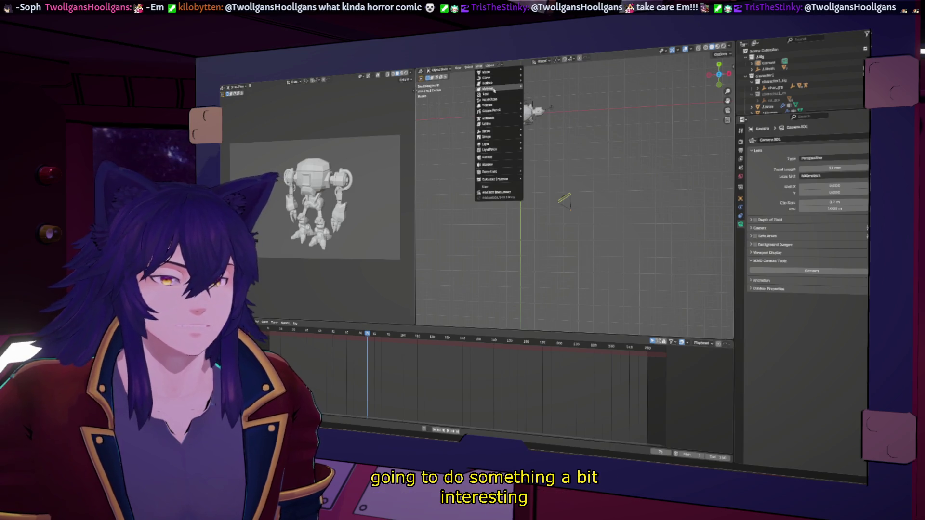
mouse_move(495, 110)
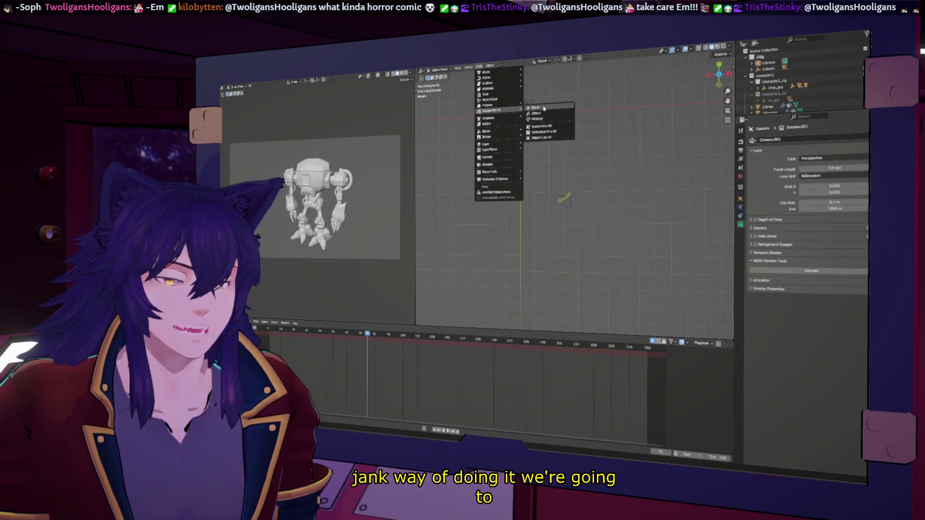
- Add a blank Grease Pencil object and parent it under Camera.001 in the Outliner
left_click(544, 107)
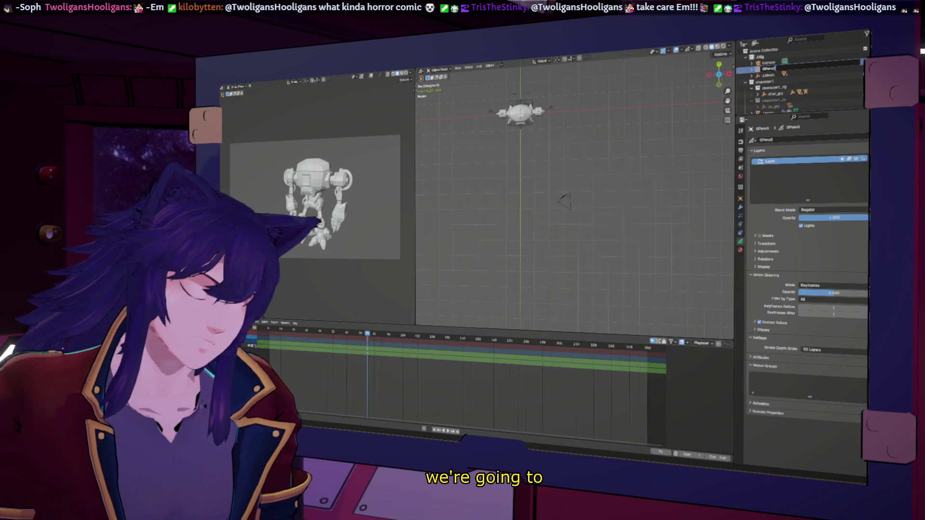
left_click(786, 66)
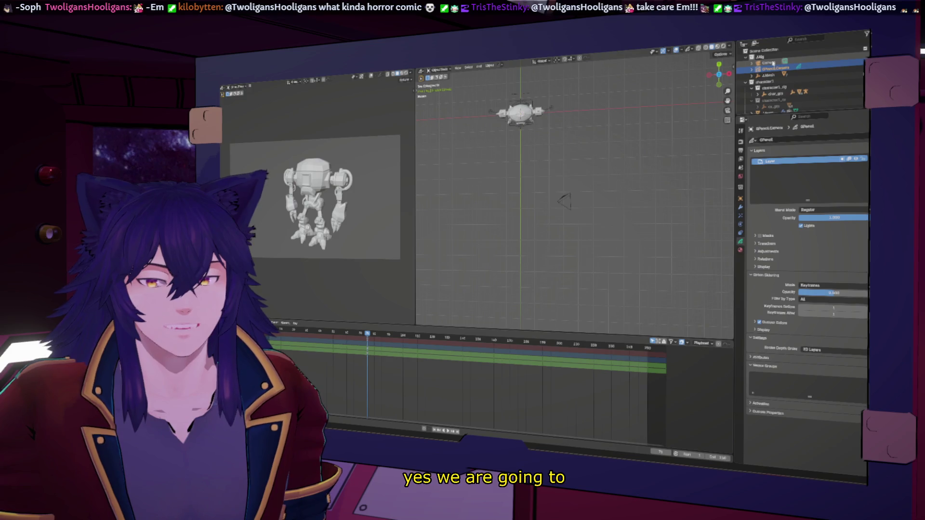
left_click_drag(770, 71, 752, 67)
left_click(753, 67)
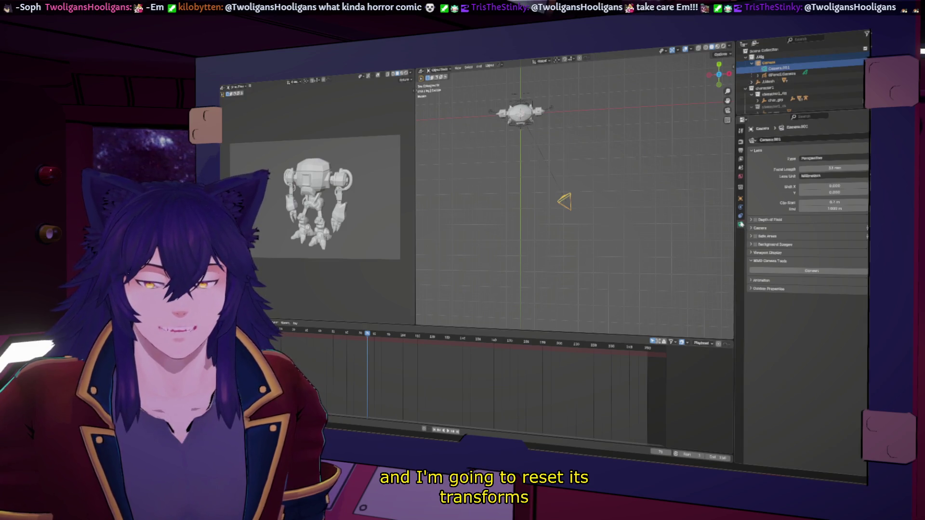
- Undo an accidental Alt+G camera reset, then select GPencil.Camera and show its zeroed transforms
left_click(740, 196)
key("alt+g")
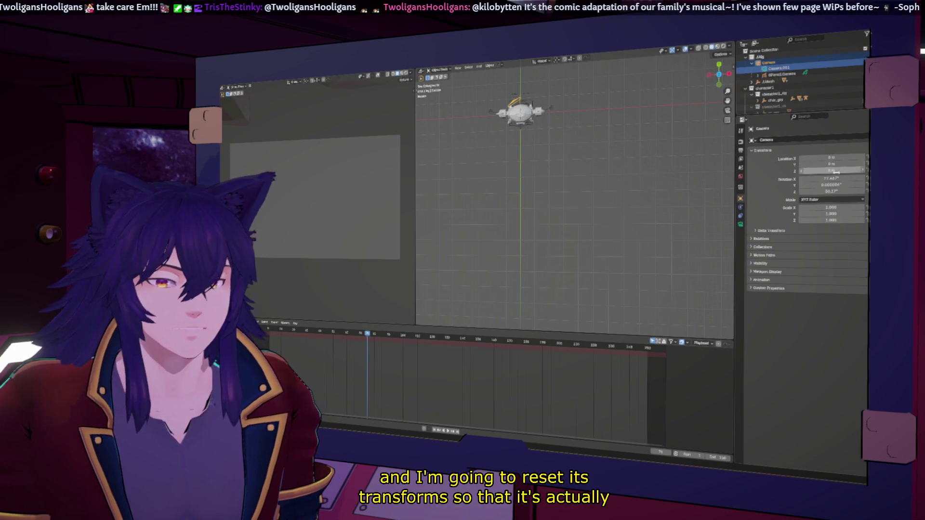
key("ctrl+z")
key("ctrl+z")
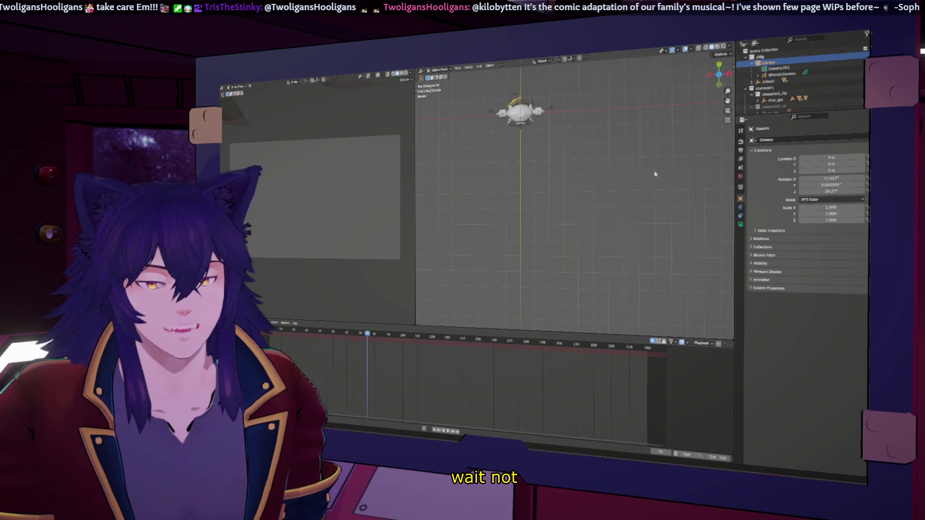
left_click(787, 73)
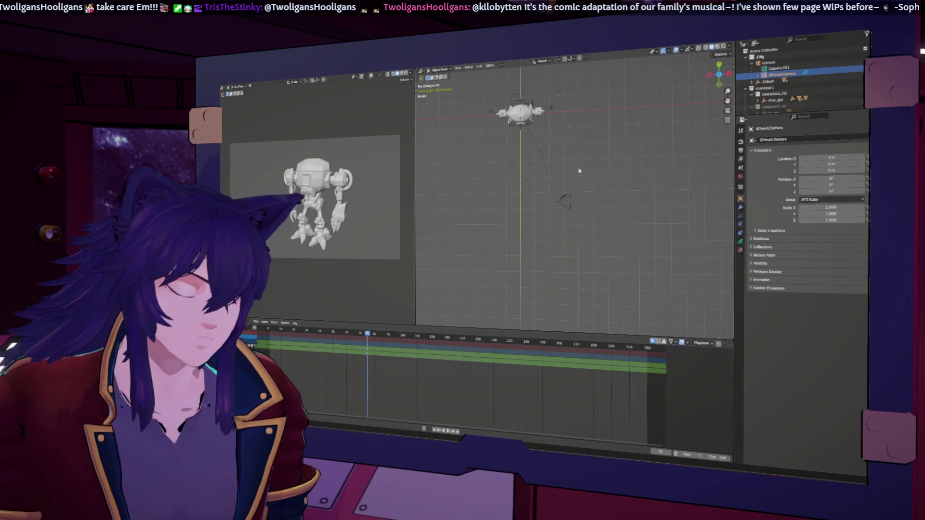
key("KP_Decimal")
mouse_move(685, 144)
middle_mouse_down()
mouse_move(559, 193)
mouse_move(575, 203)
mouse_move(619, 167)
middle_mouse_up()
scroll(575, 202, "down", 5)
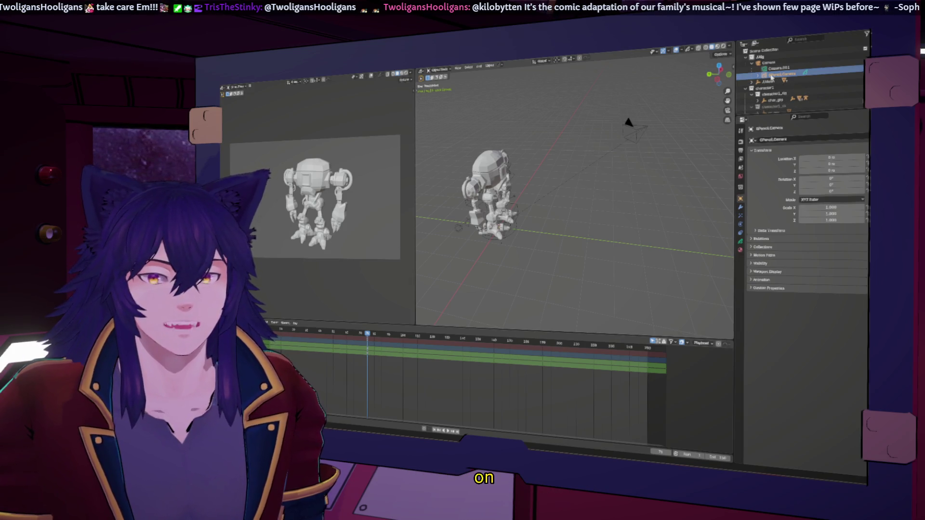
- Unparent GPencil.Camera under JJBig and reset the camera's location and rotation to the origin
left_click_drag(771, 77, 769, 59)
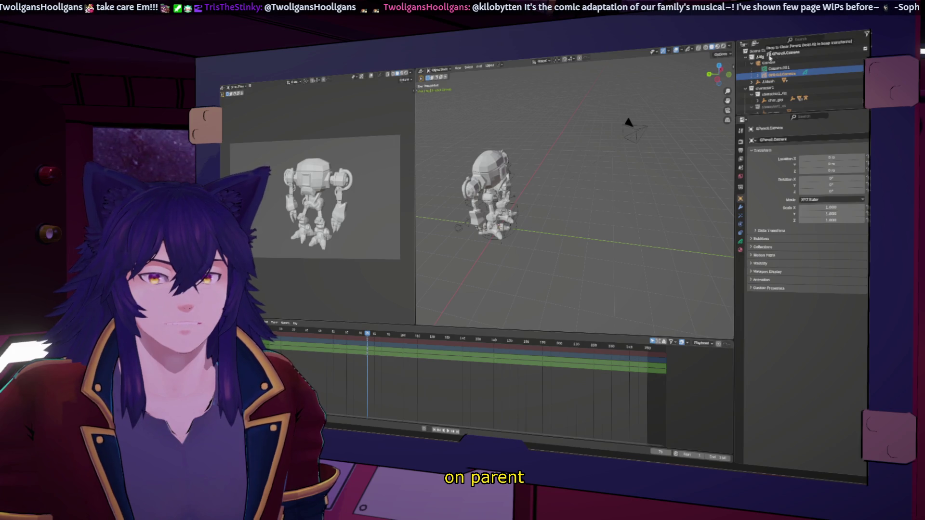
left_click_drag(769, 57, 770, 64)
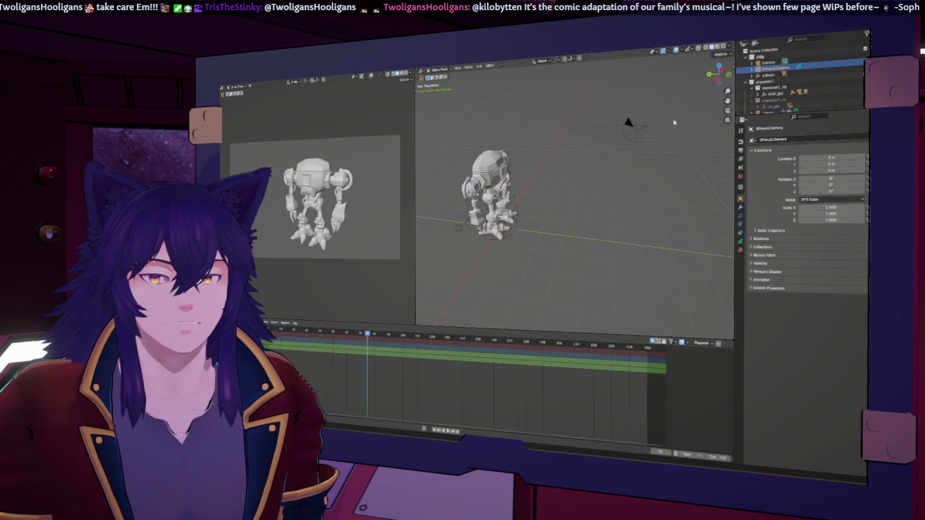
left_click(634, 130)
key("alt+g")
key("alt+r")
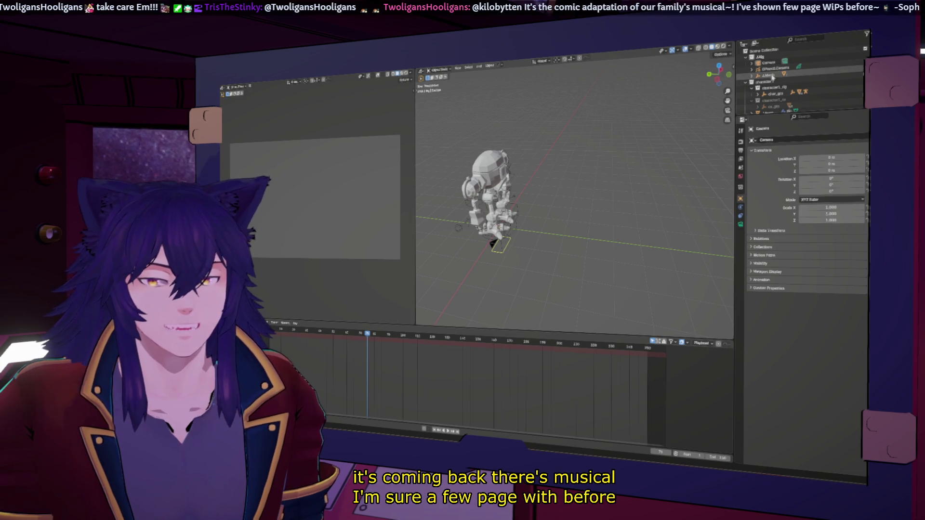
- Parent the GPencil object back under the camera and select the camera in a side view
left_click(769, 71)
left_click(768, 67)
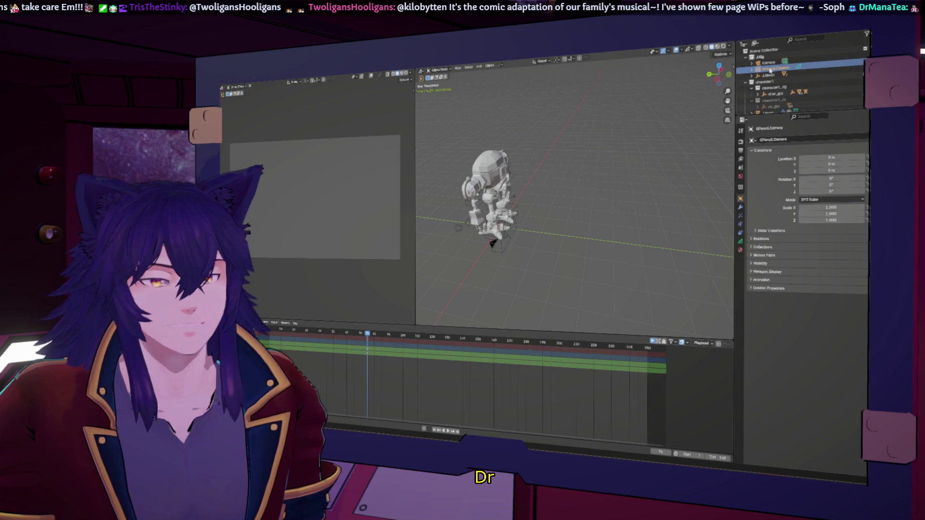
left_click_drag(771, 70, 590, 235)
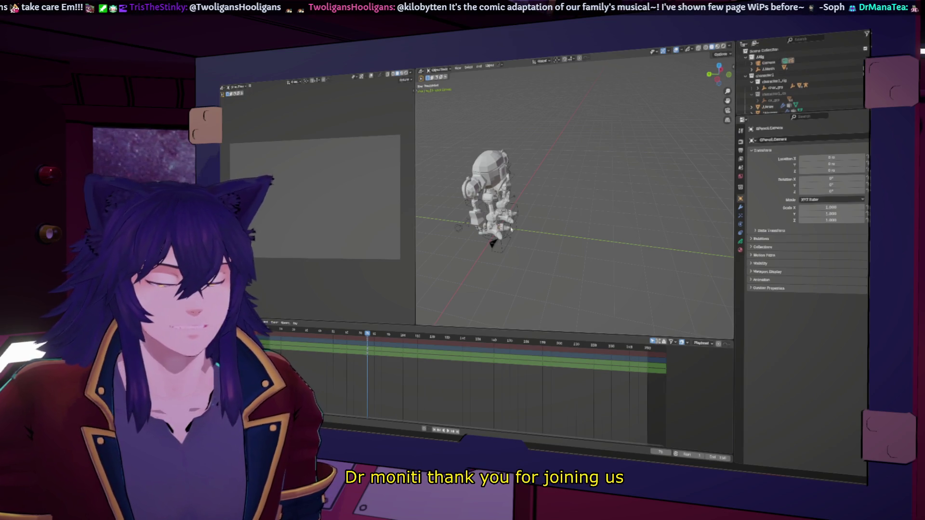
left_click(493, 245)
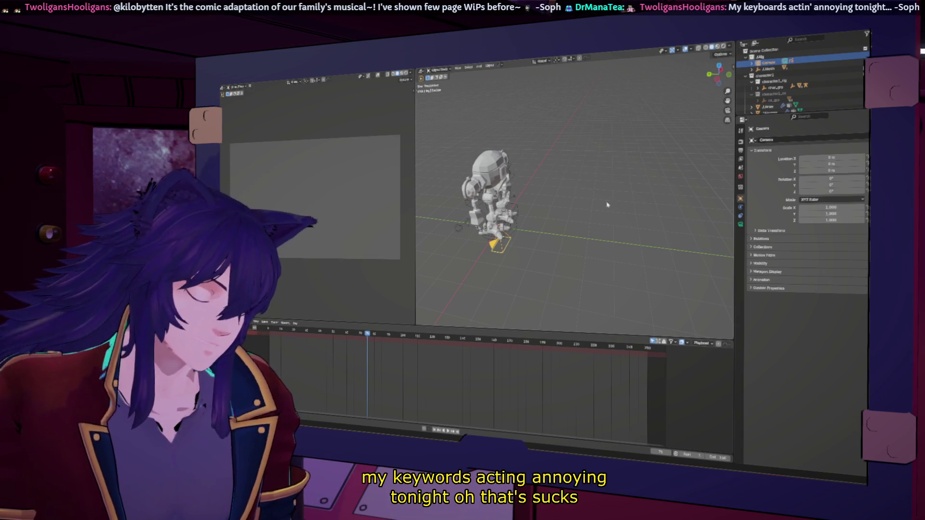
key("KP_3")
- Rotate and move the camera off to the mech's side, then face the front view
key("r")
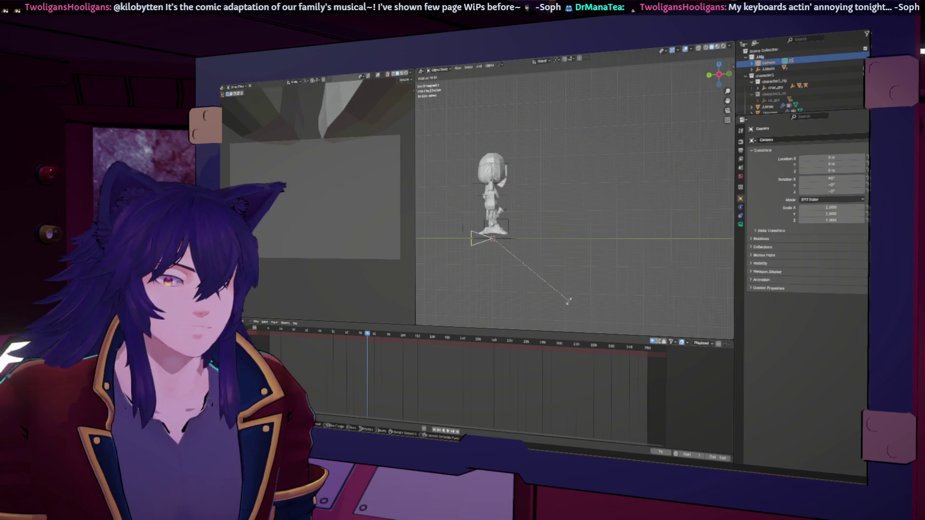
left_click(568, 301)
key("g")
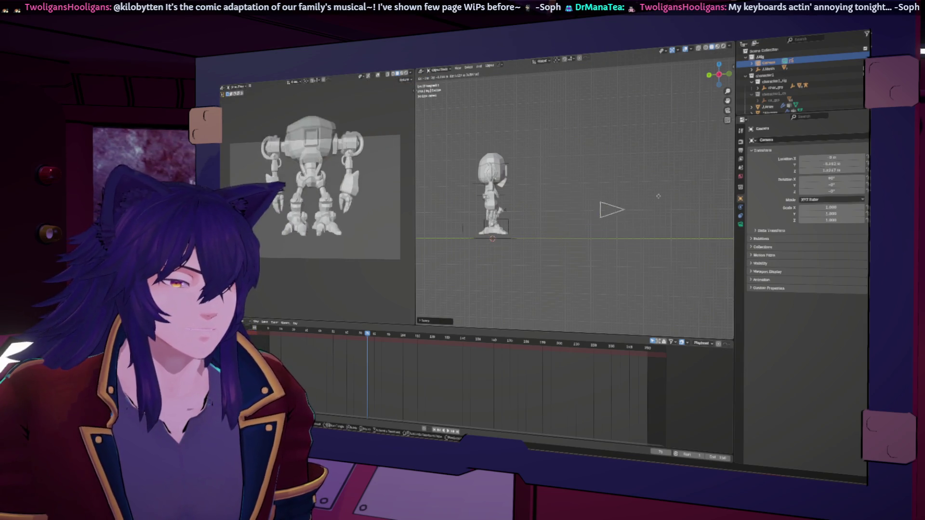
left_click(691, 179)
mouse_move(692, 179)
middle_mouse_down()
mouse_move(602, 157)
mouse_move(601, 262)
mouse_move(601, 181)
middle_mouse_up()
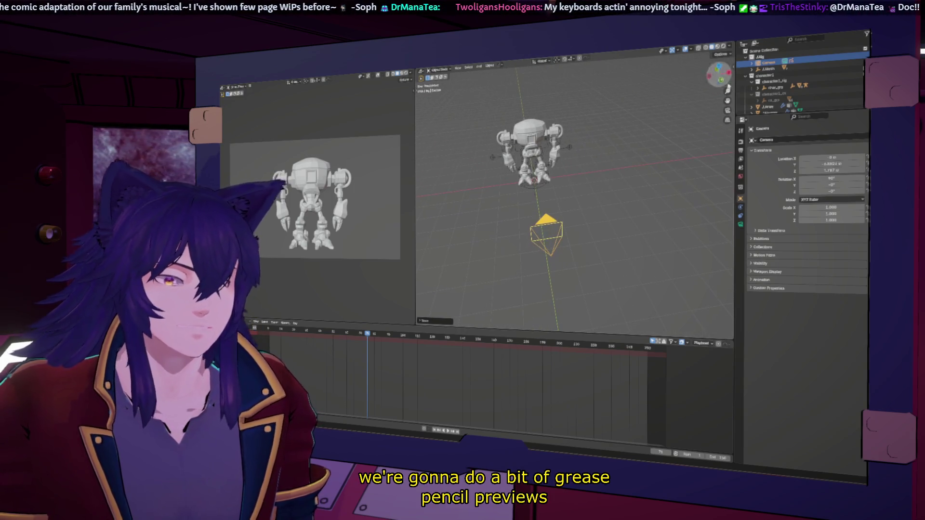
left_click(720, 82)
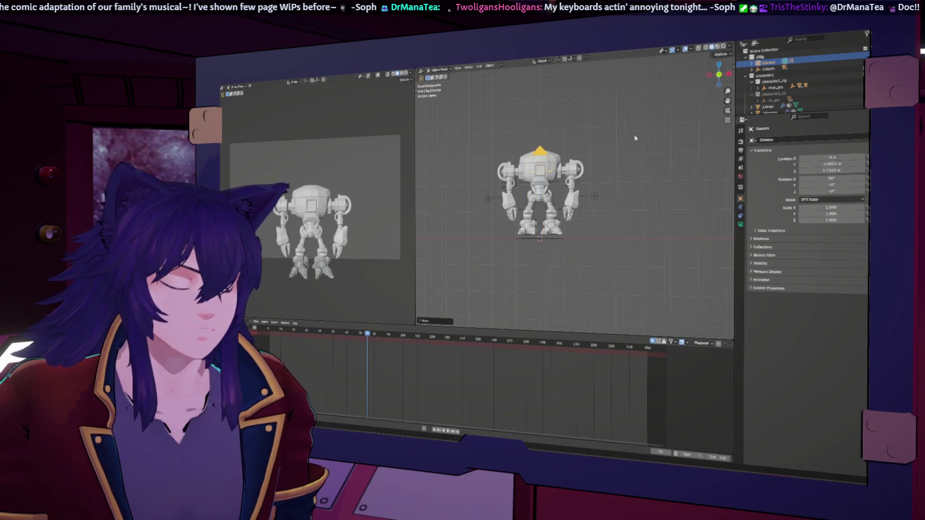
- Turn the camera on Z, slide it further along X and adjust its height to frame the robot
key("r")
key("z")
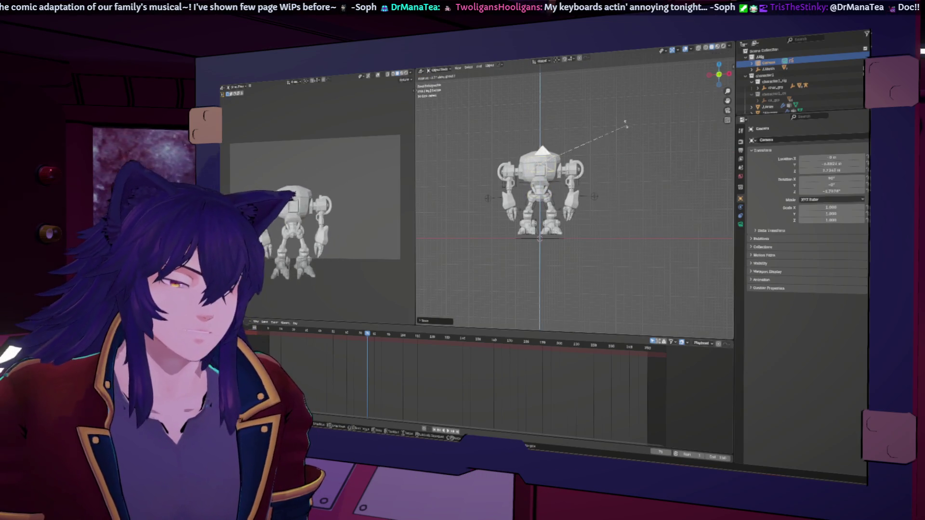
left_click(651, 189)
key("g")
key("x")
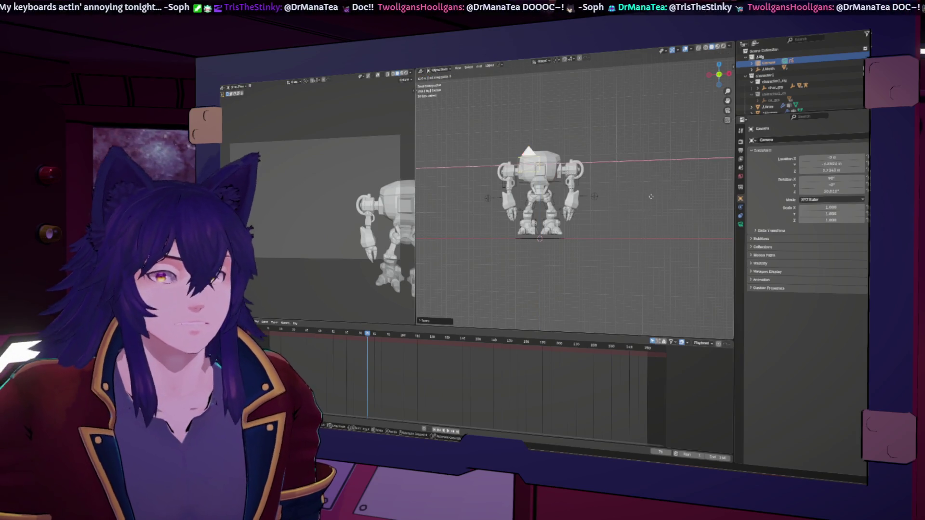
key("Return")
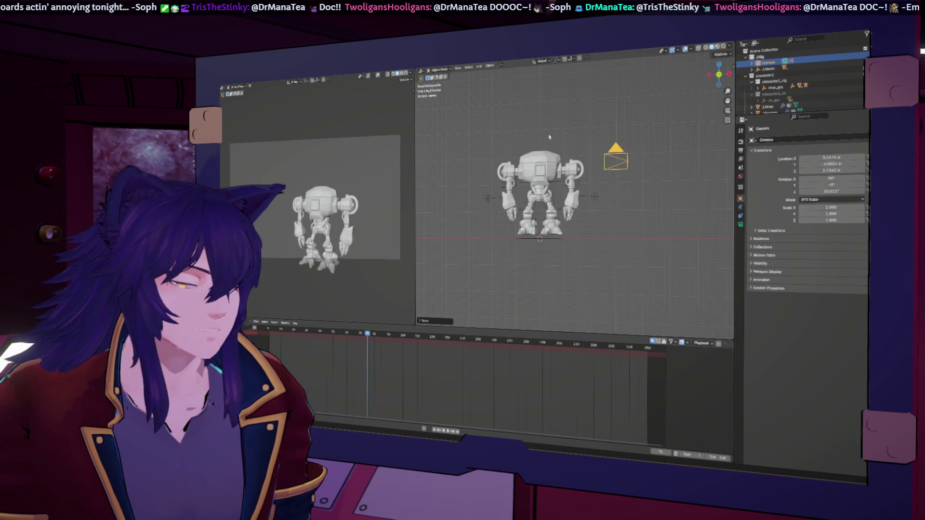
key("g")
key("z")
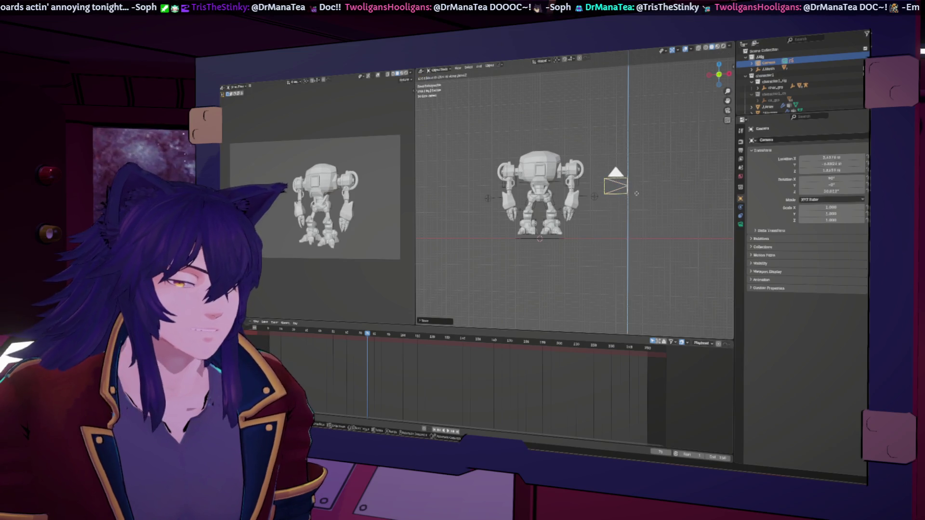
key("Return")
mouse_move(632, 155)
middle_mouse_down()
mouse_move(566, 169)
mouse_move(594, 174)
middle_mouse_up()
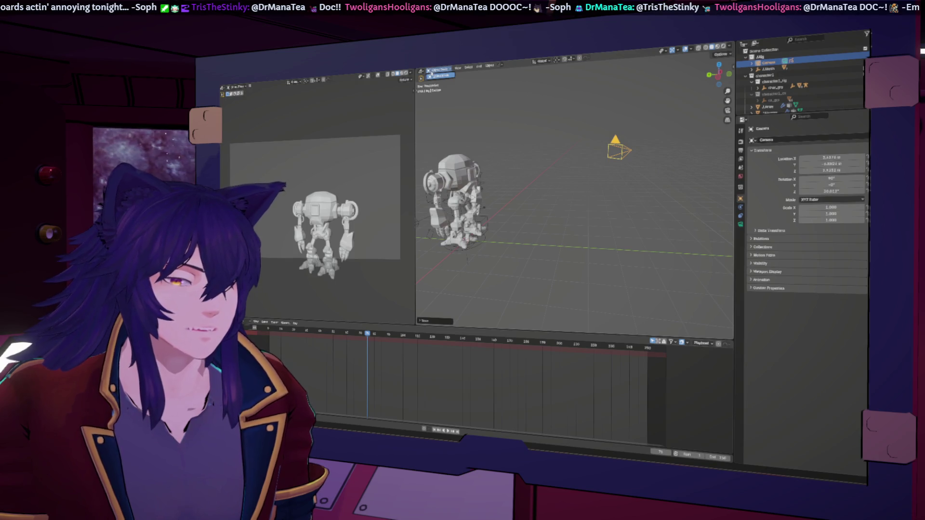
- With Local transform orientation, tilt the camera on its own X axis so the robot fills the preview
left_click(539, 62)
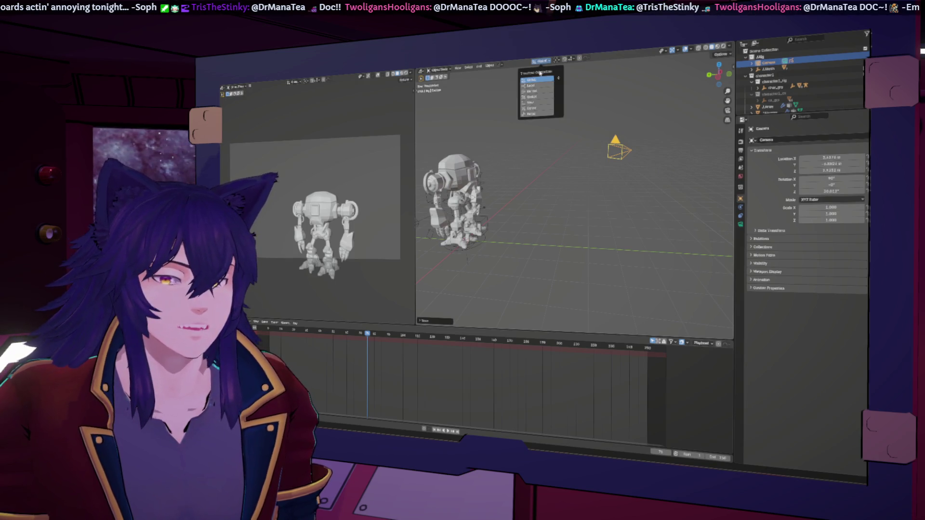
left_click(539, 86)
key("t")
left_click(422, 116)
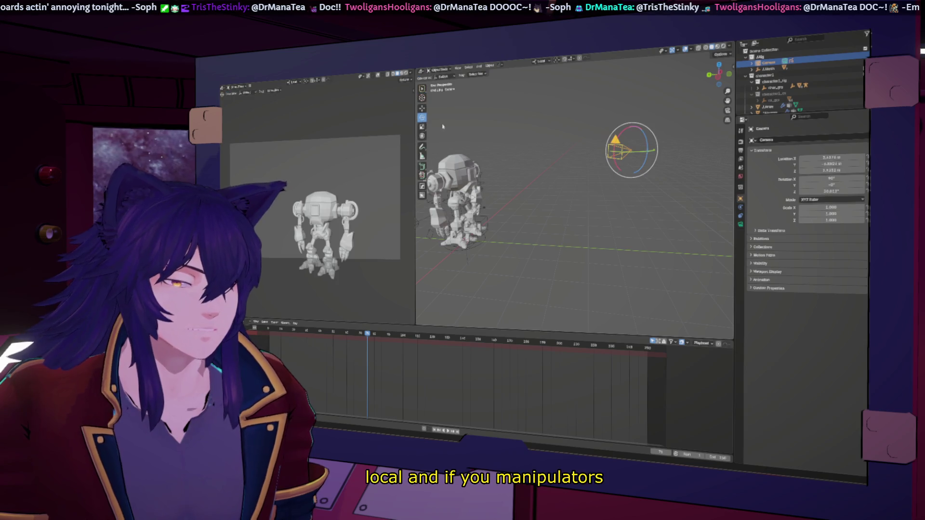
left_click_drag(648, 147, 639, 130)
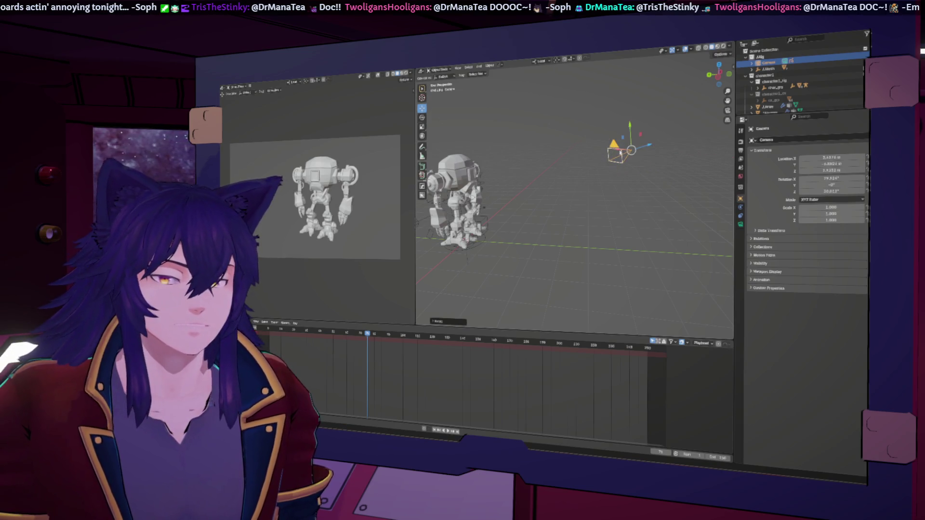
left_click_drag(619, 153, 585, 163)
- Nudge the camera sideways along X and orbit to check the robot and camera together
middle_click_drag(586, 163, 582, 138)
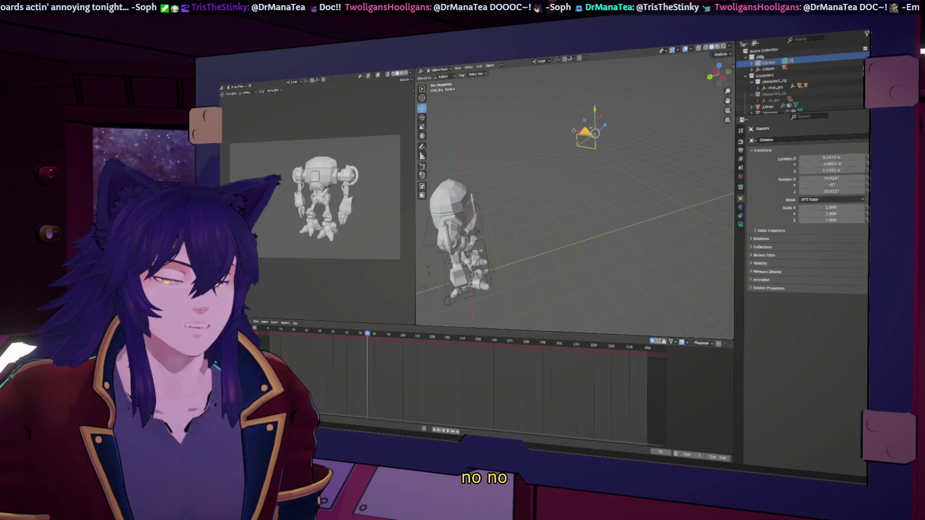
key("r")
key("x")
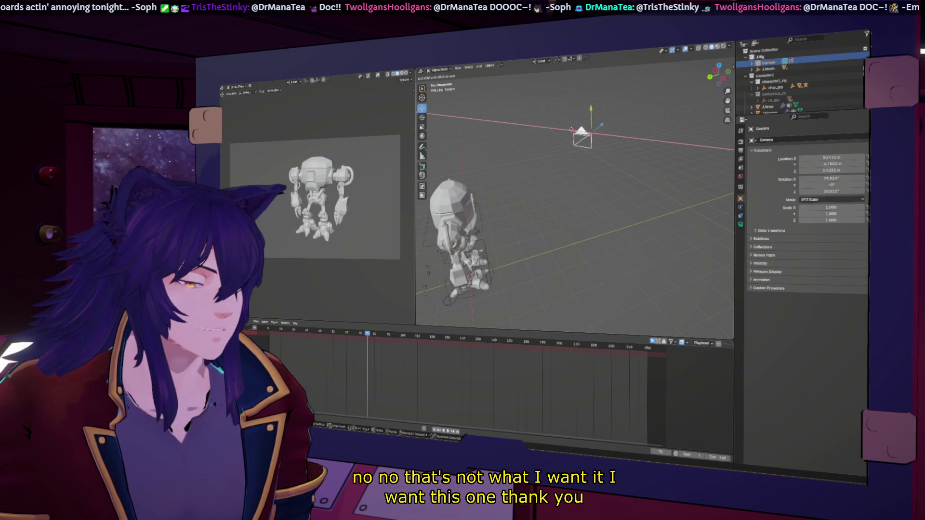
left_click(571, 131)
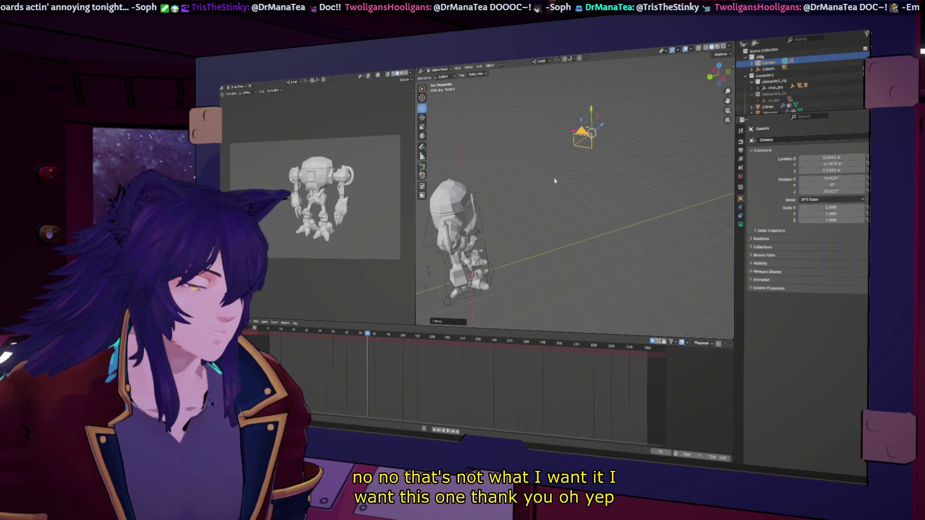
mouse_move(555, 181)
middle_mouse_down()
mouse_move(548, 246)
mouse_move(502, 240)
mouse_move(519, 244)
middle_mouse_up()
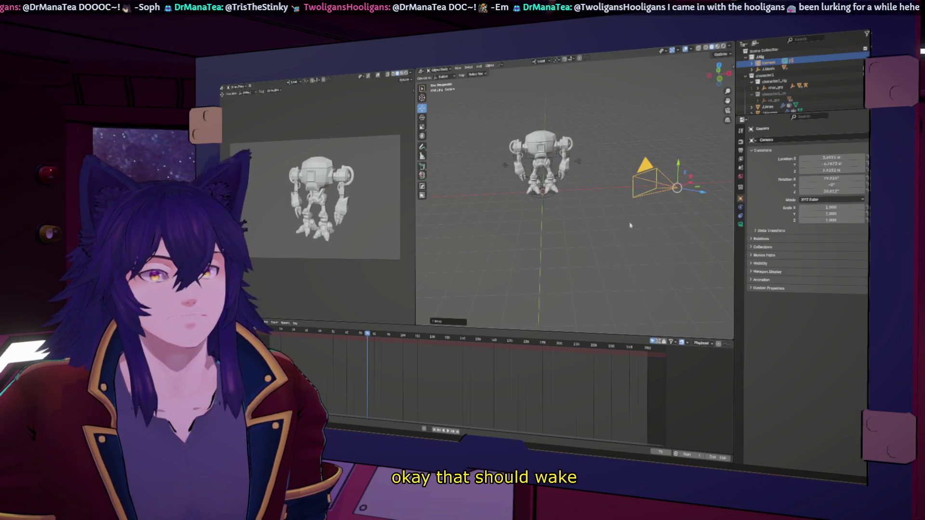
middle_click_drag(630, 226, 556, 242)
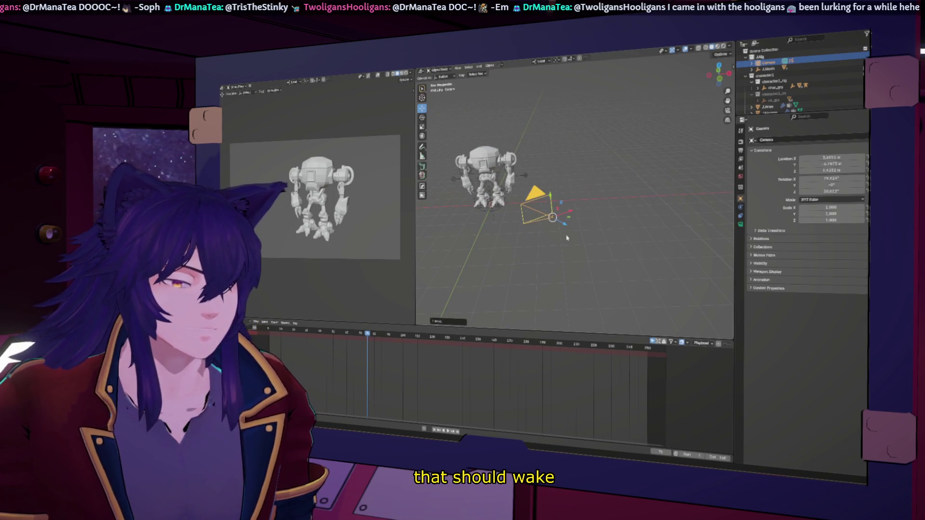
mouse_move(383, 173)
middle_mouse_down()
mouse_move(362, 169)
mouse_move(364, 191)
middle_mouse_up()
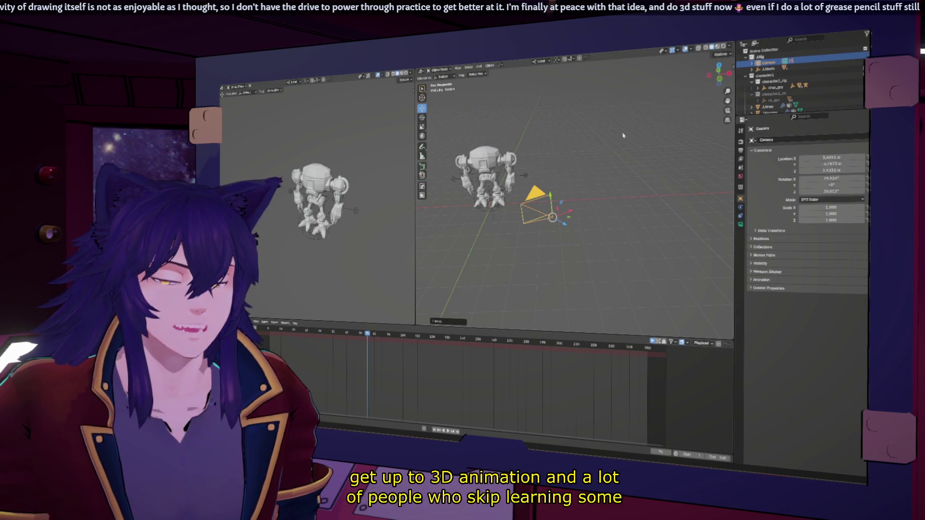
- Look through the camera at the robot in the main viewport
key("KP_0")
scroll(624, 135, "up", 2)
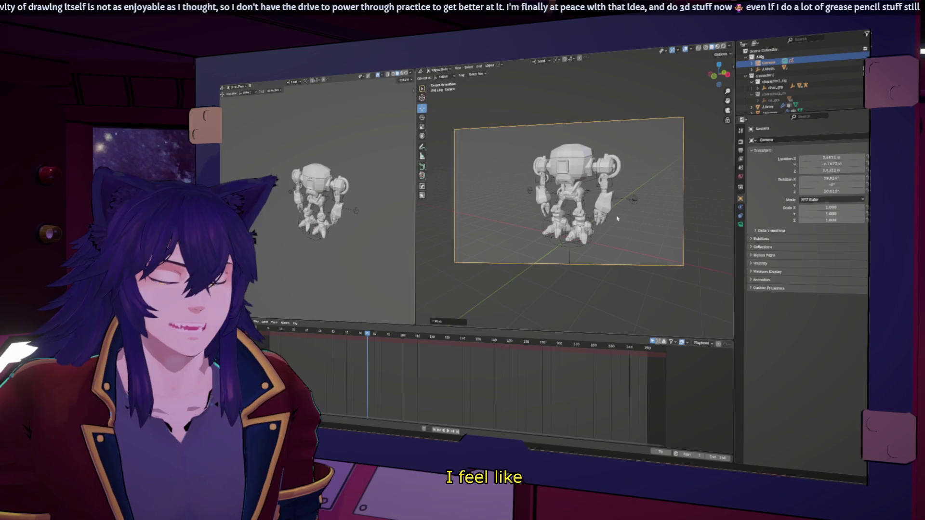
scroll(603, 167, "up", 1)
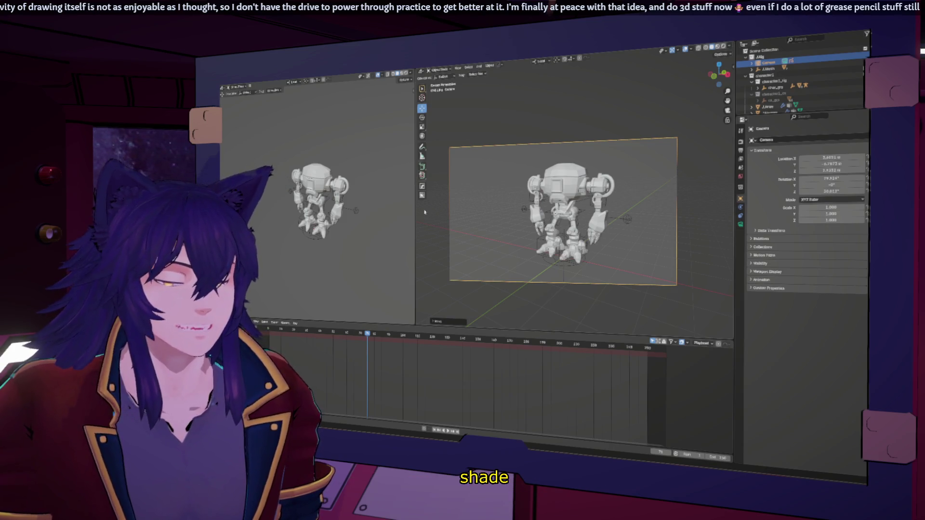
- Widen the camera view and expand the Camera collection to reveal Camera.001 and GPencil.Camera
left_click_drag(414, 211, 356, 212)
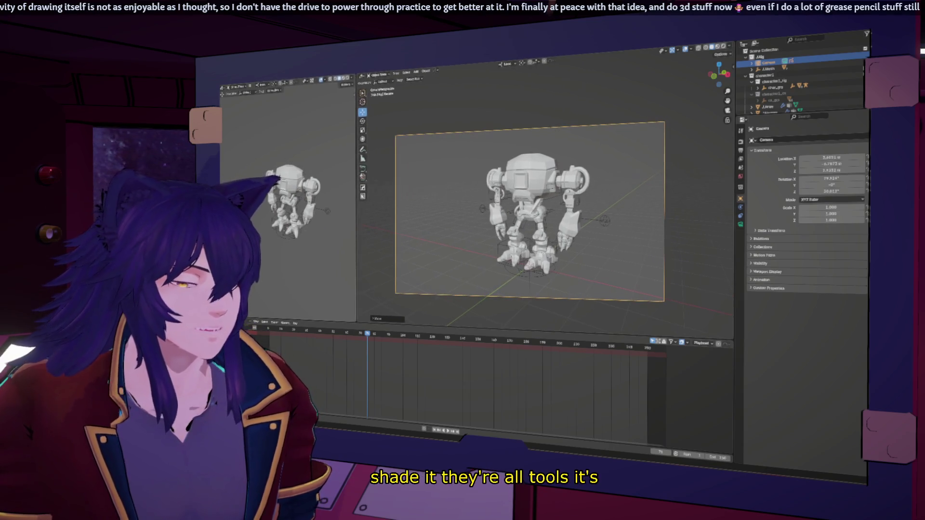
middle_click_drag(356, 212, 319, 212)
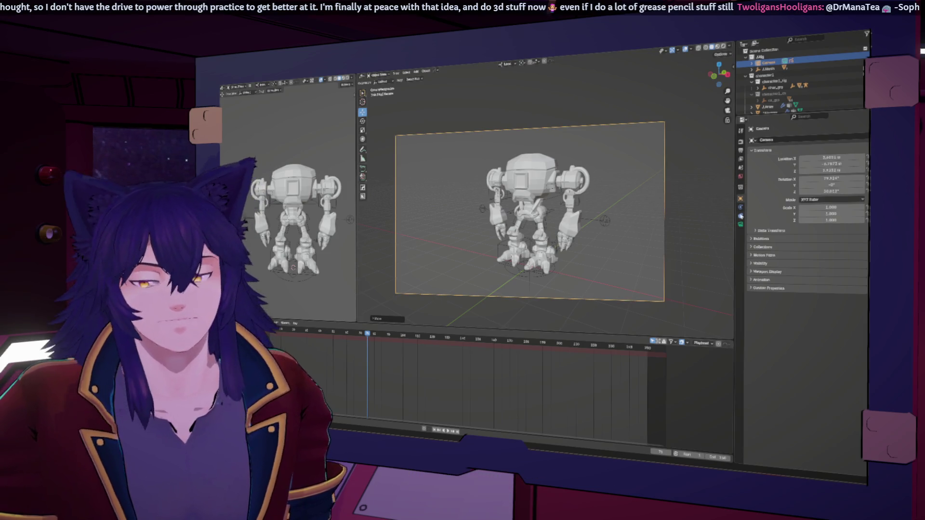
left_click(754, 63)
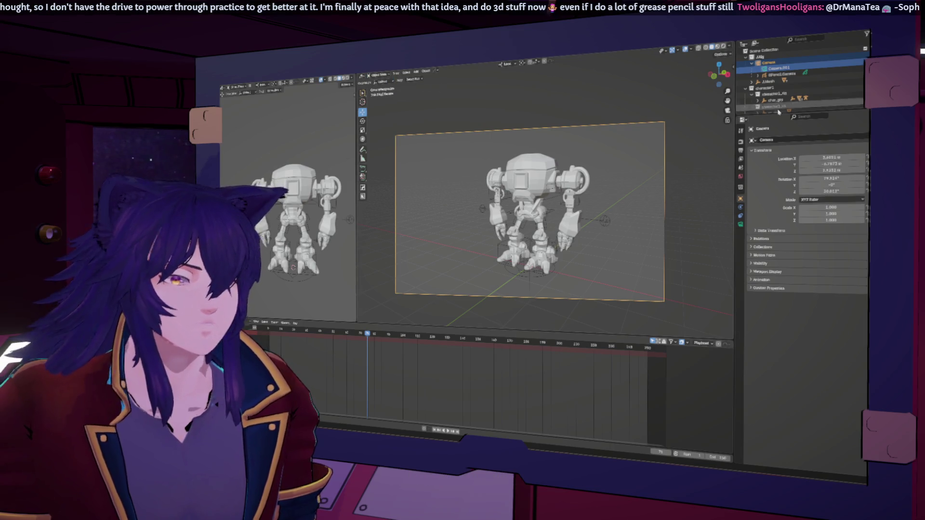
- Make GPencil.Camera active and switch it into Draw mode
left_click(780, 74)
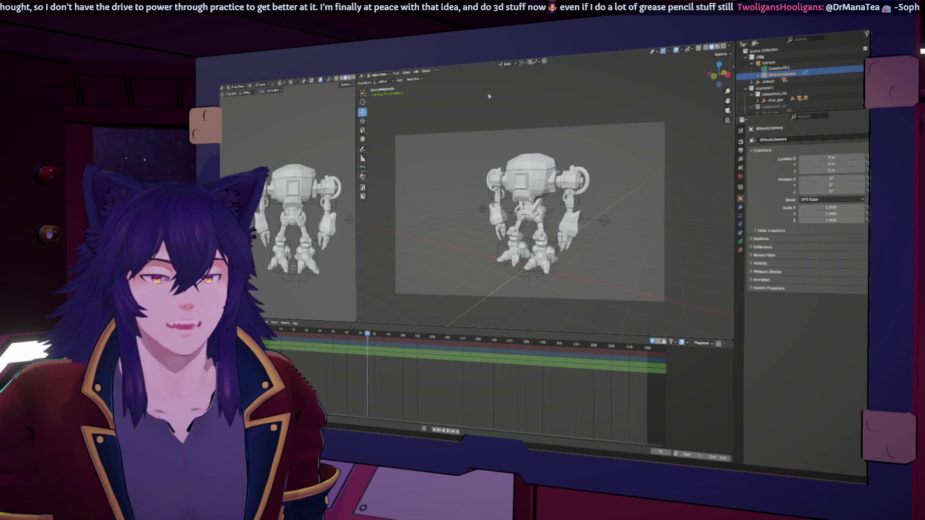
left_click(381, 75)
left_click(377, 87)
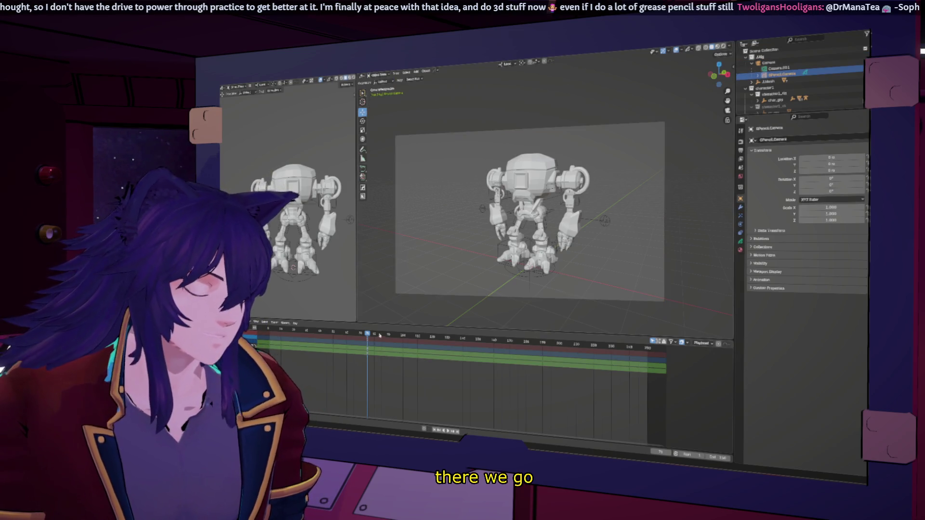
- Set a later current frame on the timeline and open the side view's overlay settings
middle_click_drag(376, 366, 491, 365)
left_click(488, 347)
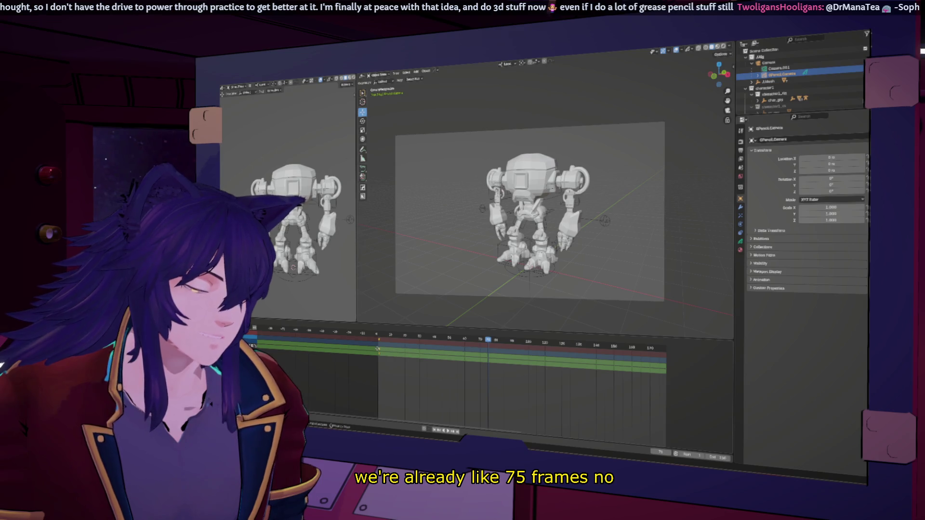
scroll(306, 171, "down", 5)
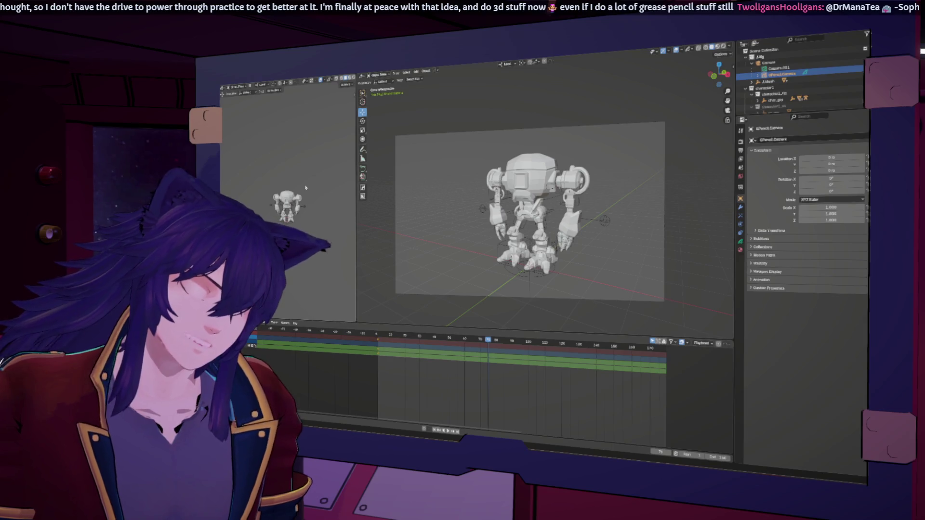
scroll(306, 188, "up", 3)
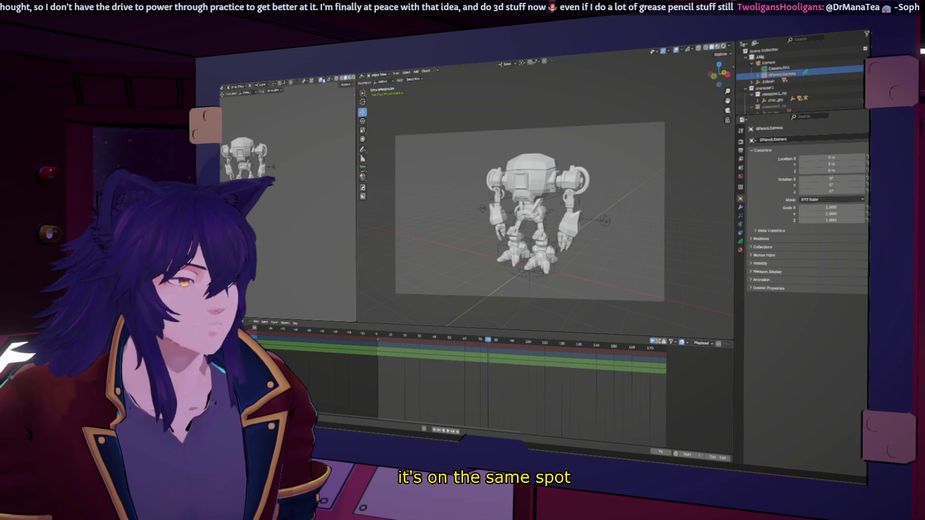
left_click(323, 78)
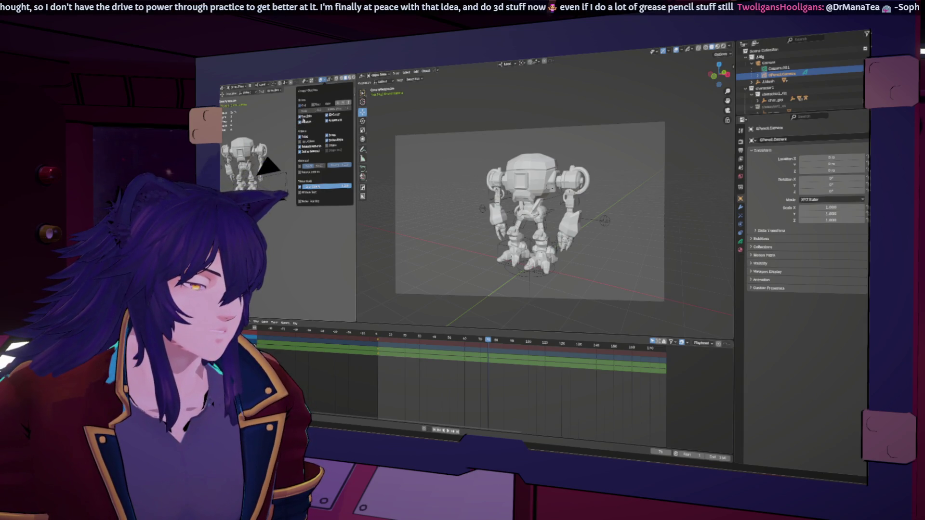
- Toggle the side view's overlay settings and return the animation to its start frame
key("KP_Divide")
key("KP_Divide")
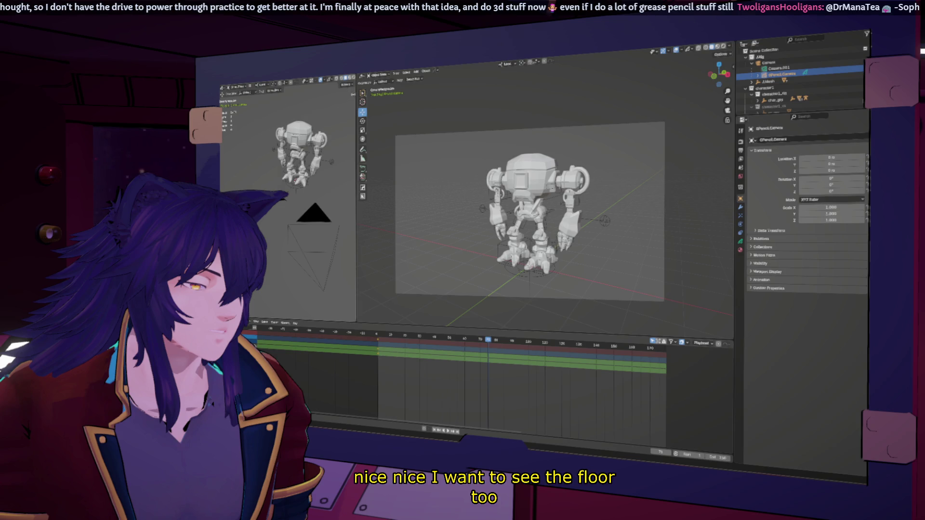
left_click(332, 81)
left_click(323, 80)
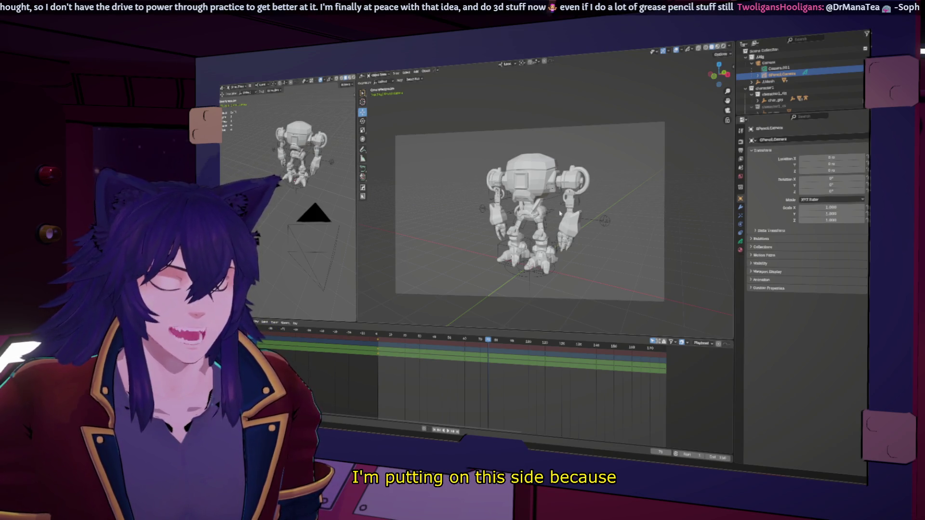
left_click(426, 430)
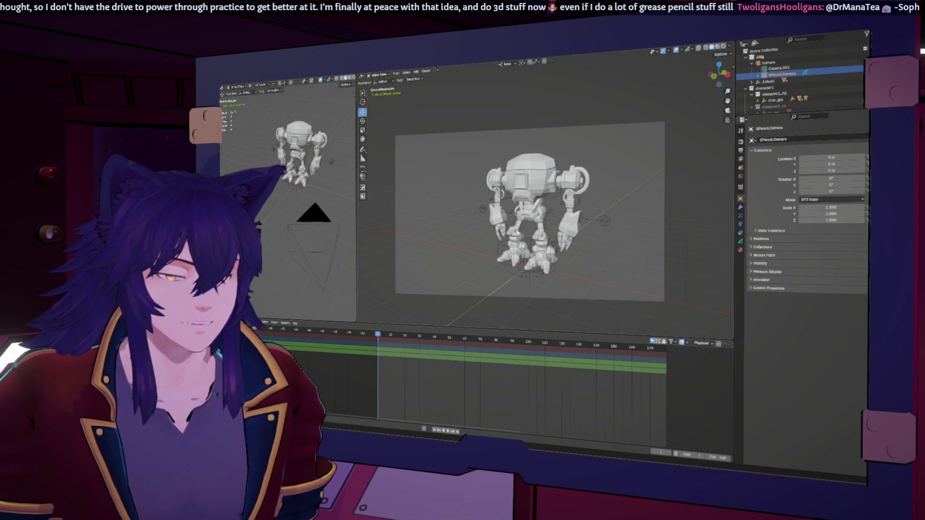
- Orbit around the robot, re-enter camera view and bring up the interaction mode choices
middle_click_drag(527, 209, 556, 203)
key("KP_0")
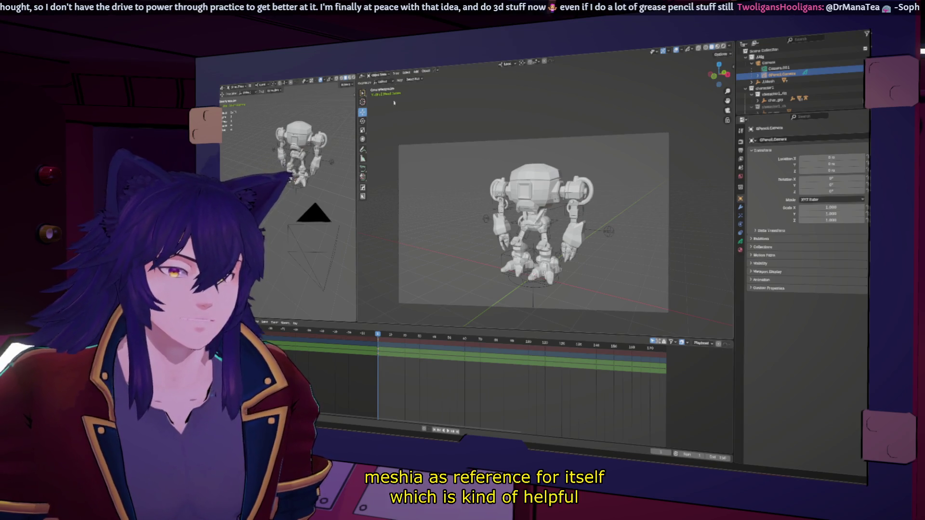
left_click(379, 74)
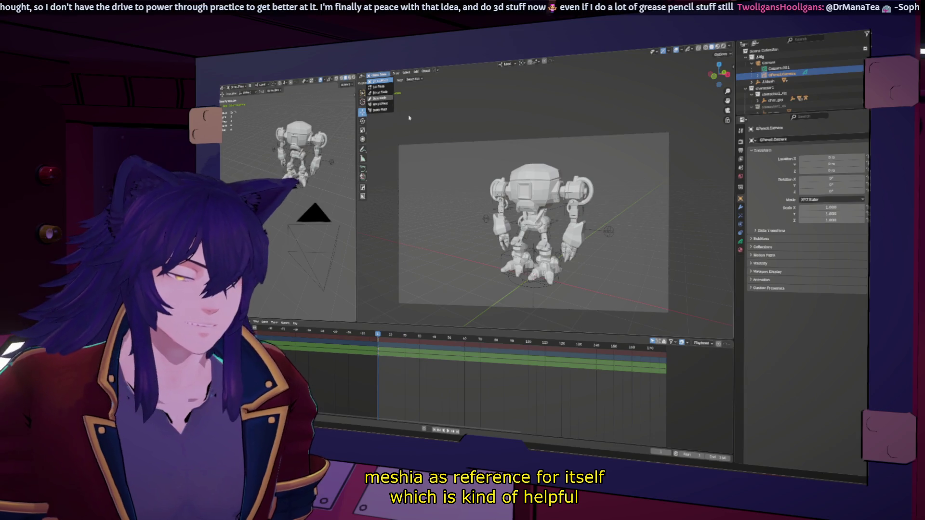
- Put the Grease Pencil into Draw Mode, raise the robot in view, then switch to Edit Mode
left_click(379, 98)
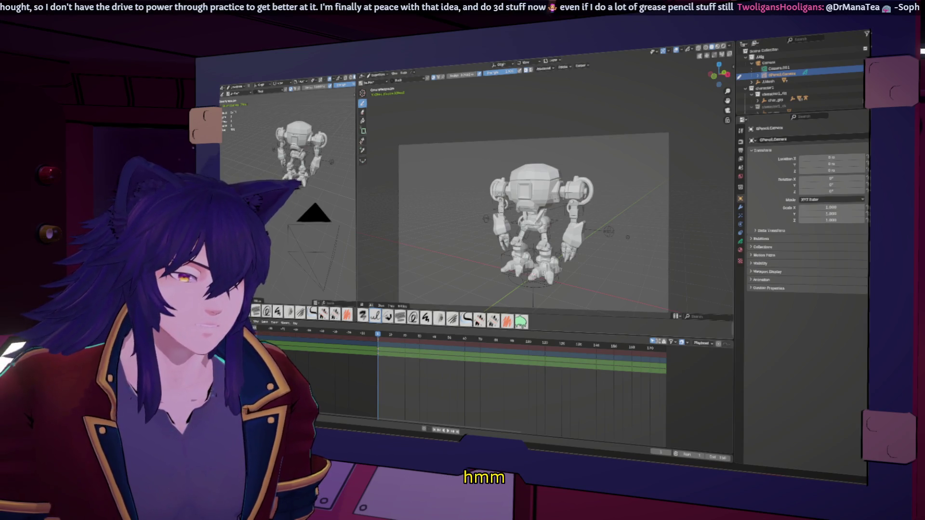
middle_click_drag(534, 217, 533, 174, "shift")
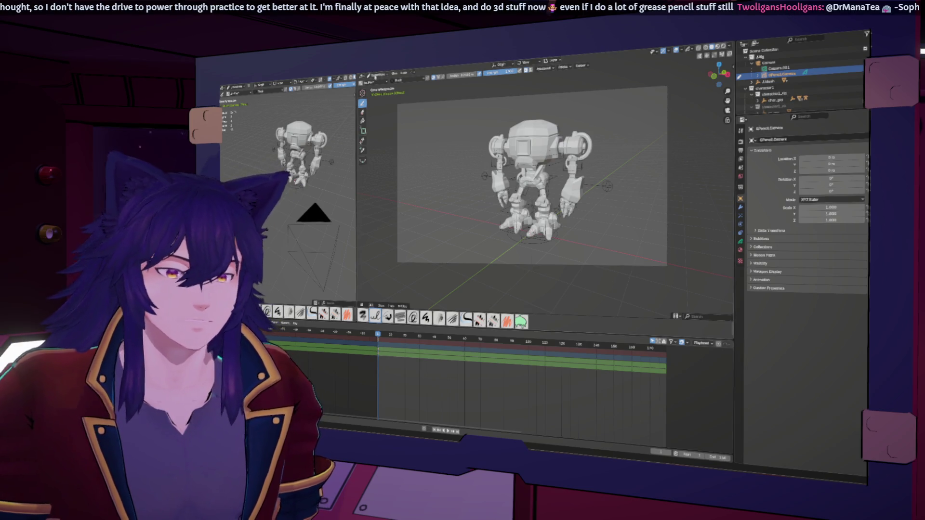
key("Tab")
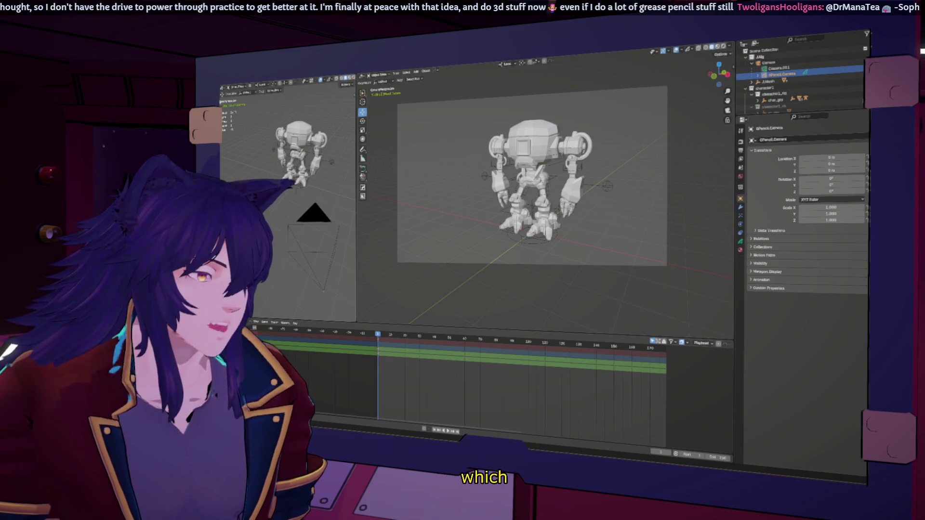
- Show the tool list, move the Grease Pencil object along Z and return to camera view
key("t")
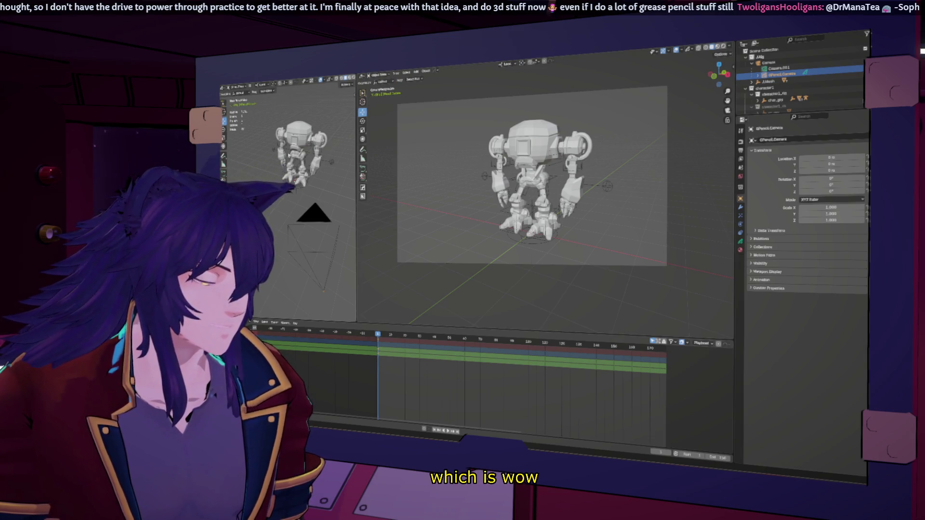
middle_click_drag(549, 217, 634, 178)
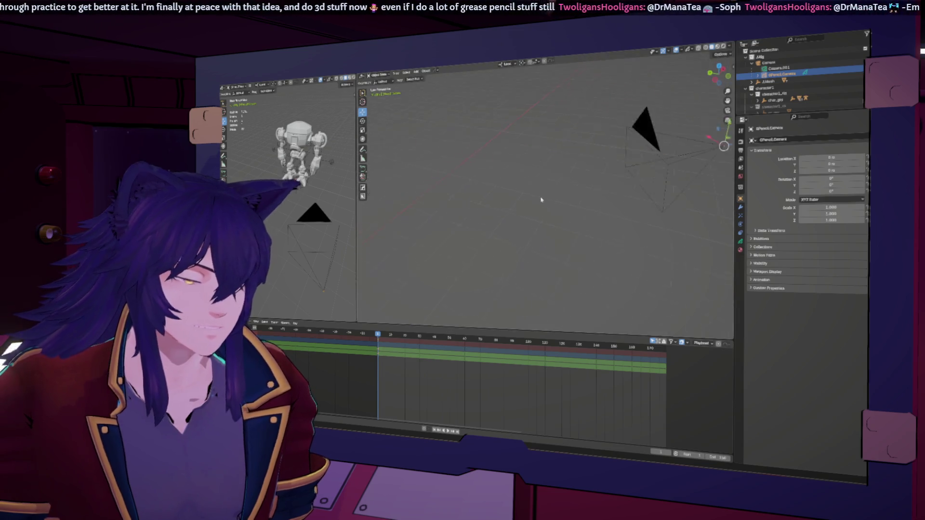
left_click_drag(643, 175, 572, 189)
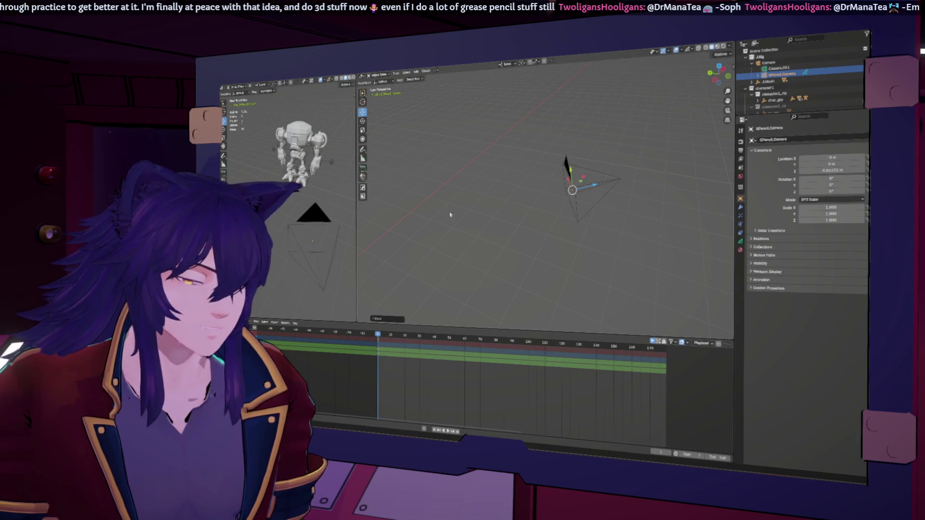
key("KP_0")
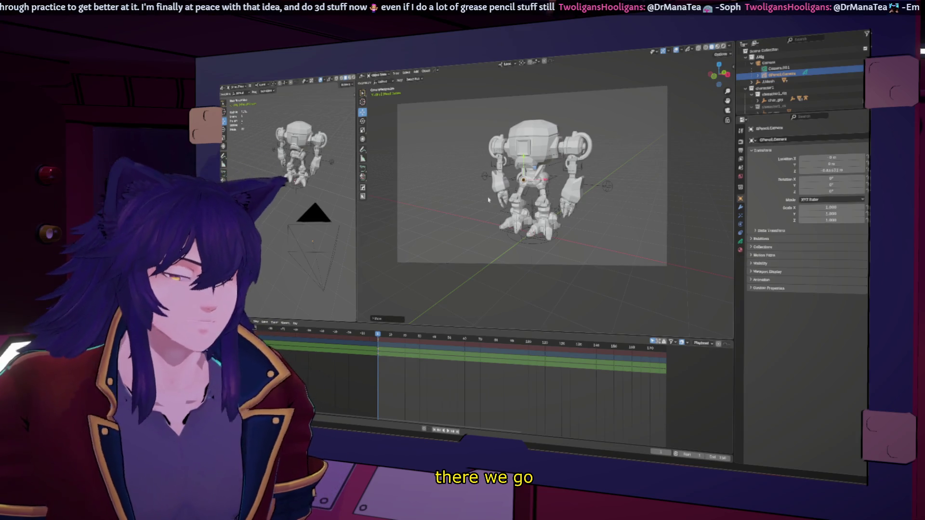
- Switch the Grease Pencil object back into Draw Mode
left_click(376, 76)
left_click(381, 98)
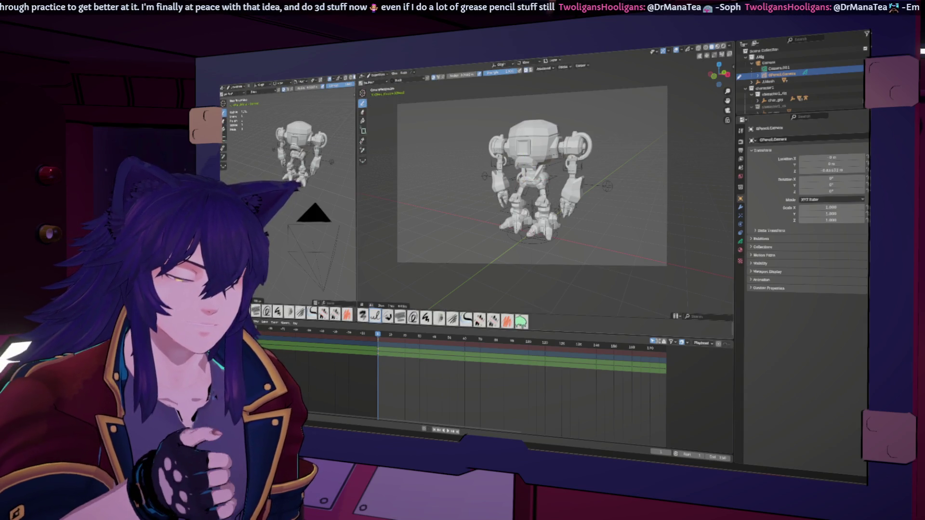
- Sketch several test strokes and loops around the robot, then undo them all
left_click_drag(592, 144, 574, 243)
left_click_drag(613, 114, 599, 207)
left_click_drag(441, 180, 623, 98)
mouse_move(451, 124)
left_mouse_down()
mouse_move(496, 217)
mouse_move(614, 209)
left_mouse_up()
key("ctrl+z")
key("ctrl+z")
key("ctrl+z")
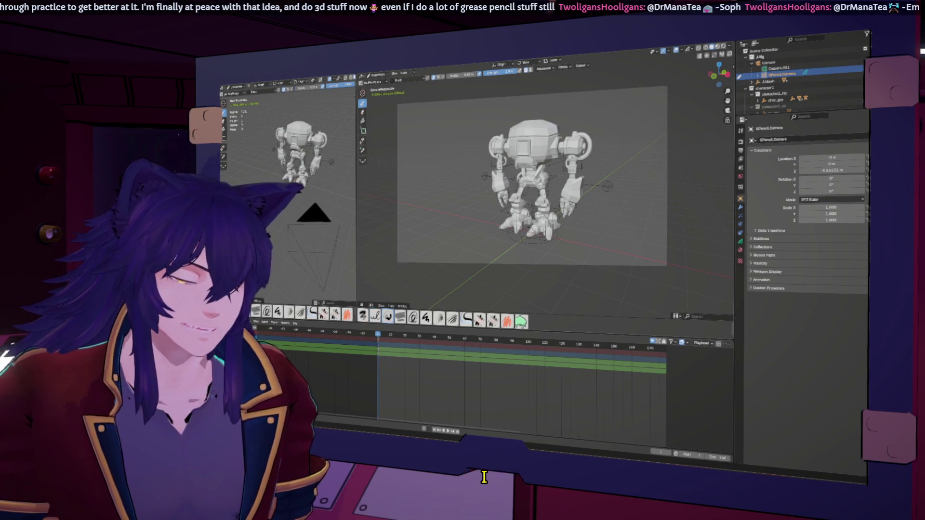
- Draw and undo two more test strokes over the robot, then return to Object Mode
mouse_move(591, 129)
left_mouse_down()
mouse_move(607, 185)
mouse_move(590, 248)
left_mouse_up()
key("ctrl+z")
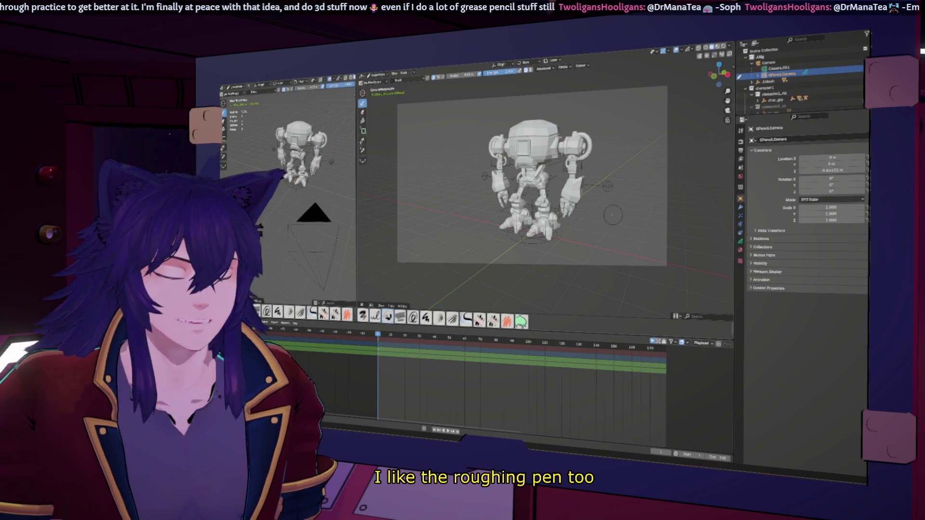
mouse_move(626, 143)
left_mouse_down()
mouse_move(613, 220)
mouse_move(578, 240)
mouse_move(567, 181)
mouse_move(520, 256)
left_mouse_up()
key("ctrl+z")
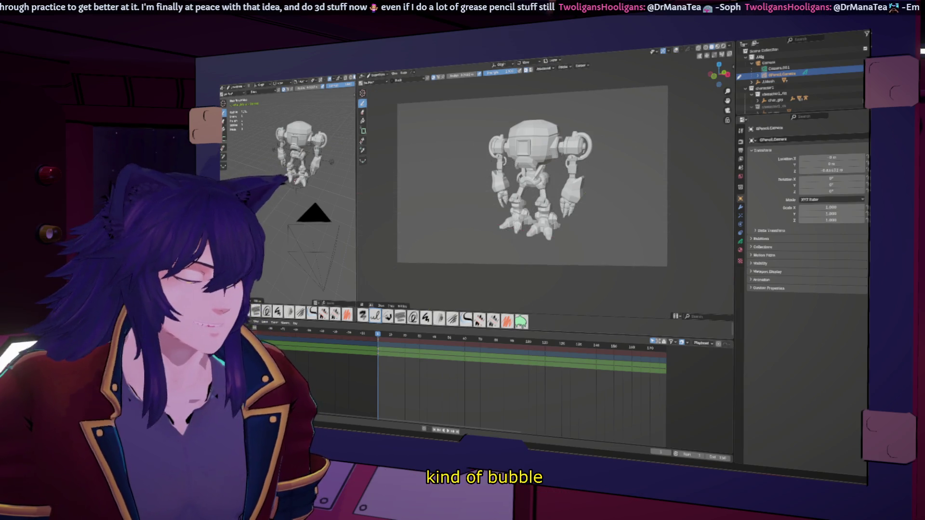
key("ctrl+Tab")
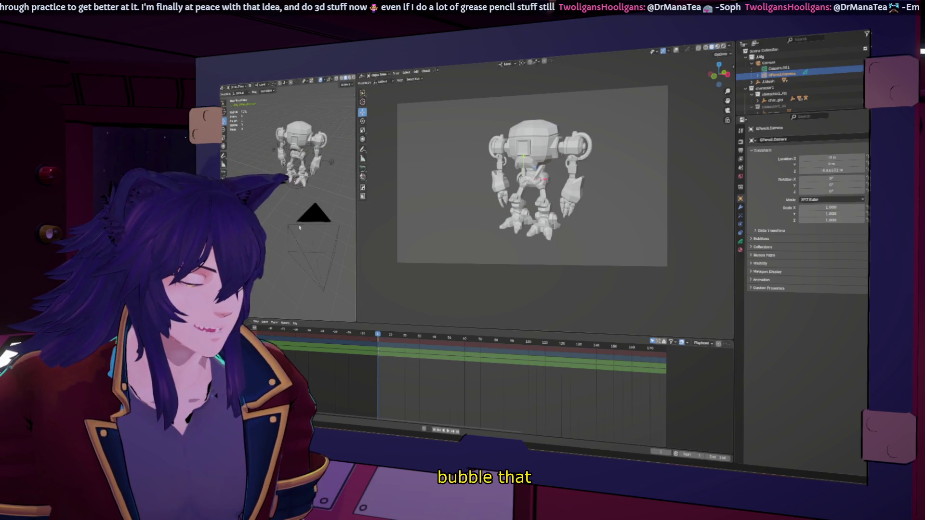
- Select the camera, show its transform handles and slide it along X to frame the robot
left_click(766, 63)
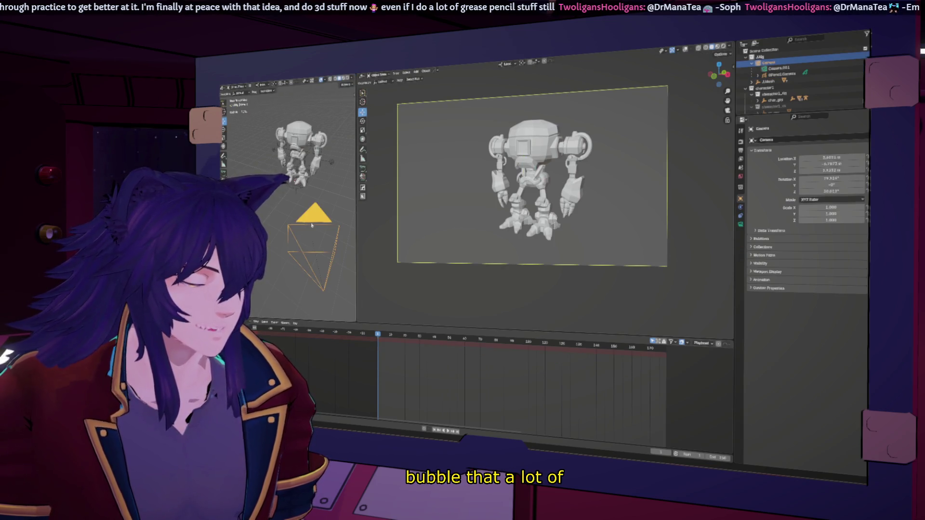
scroll(312, 225, "down", 2)
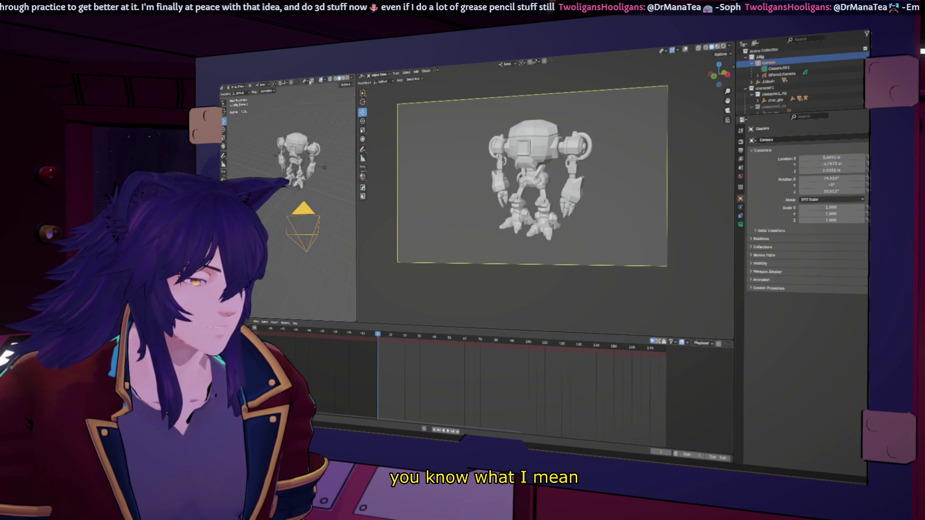
key("ctrl+grave")
key("g")
key("x")
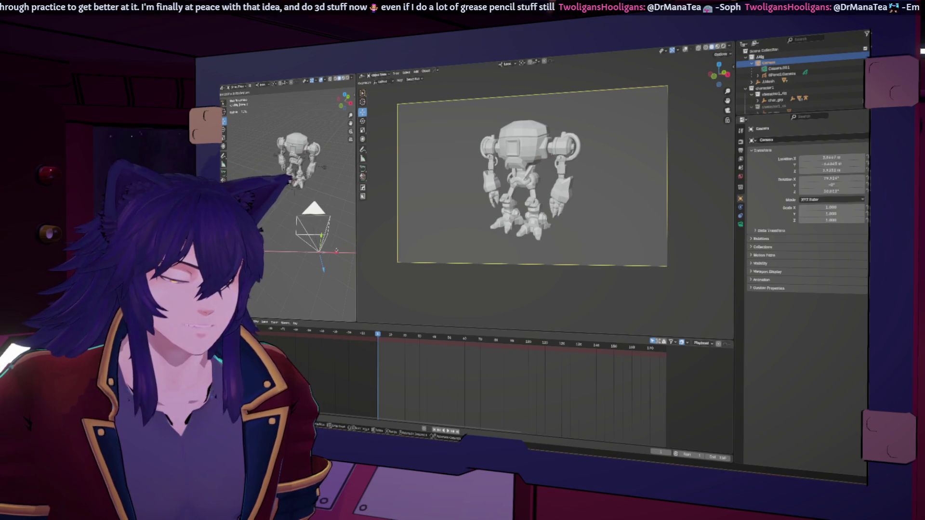
left_click(336, 251)
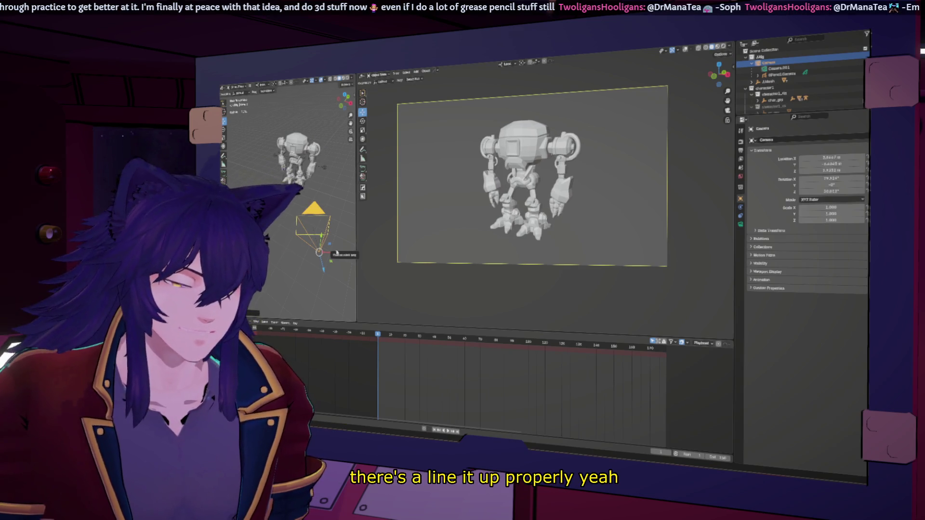
- Fine-tune the camera's X position, then reselect the Grease Pencil object
key("g")
key("x")
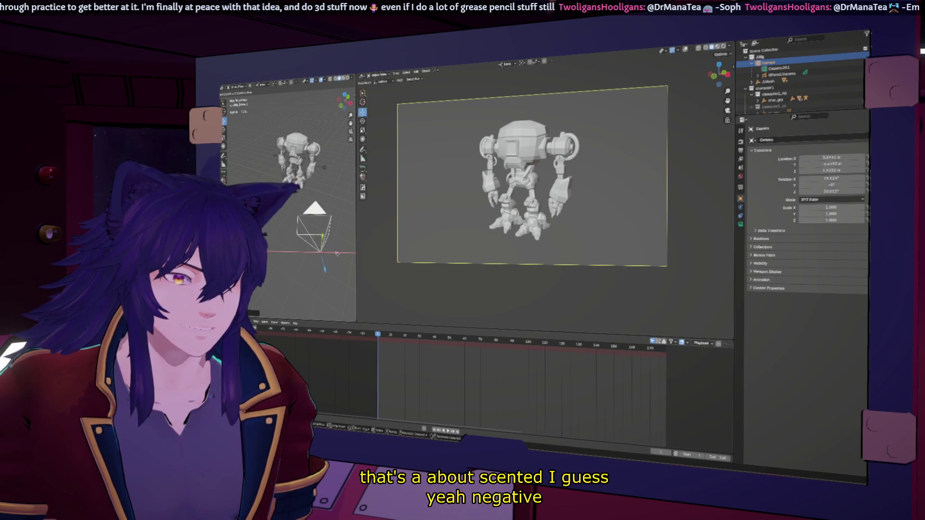
key("Return")
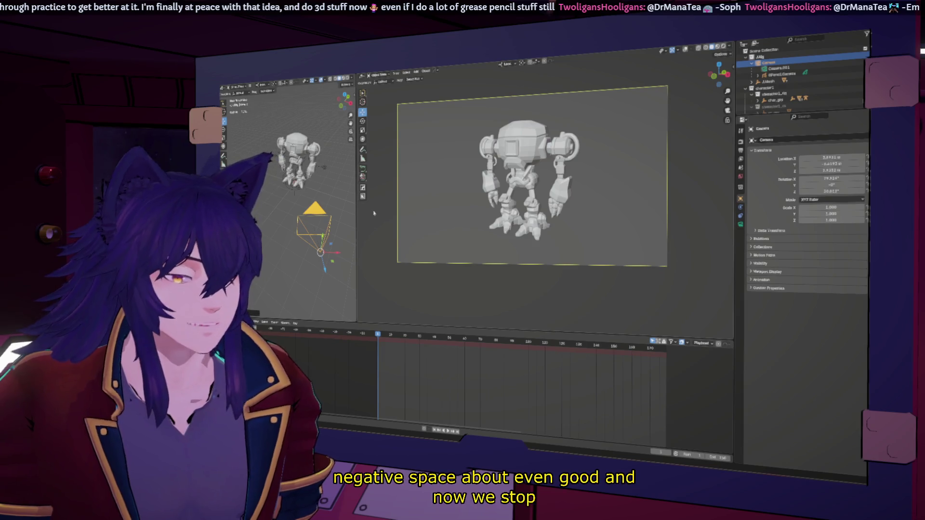
left_click(784, 76)
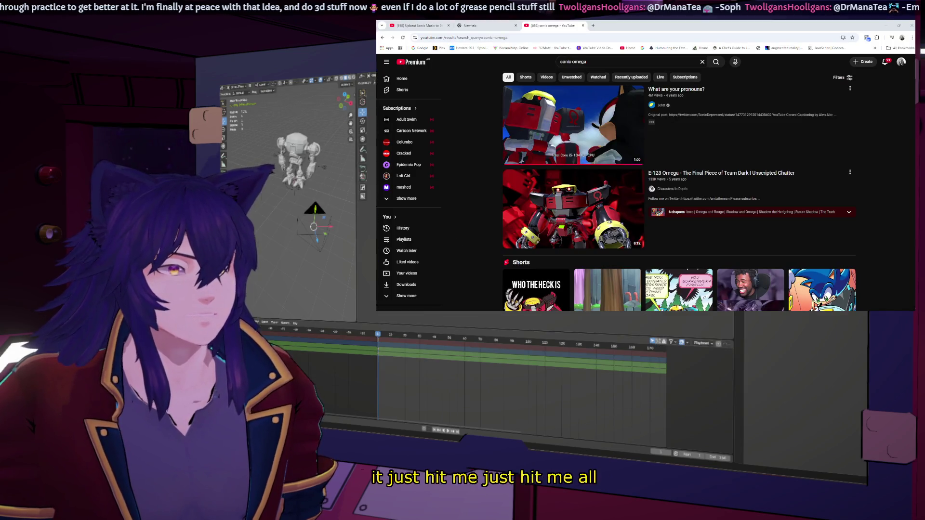
- Watch the What are your pronouns? clip full screen, pause at the end and exit fullscreen
left_click(606, 106)
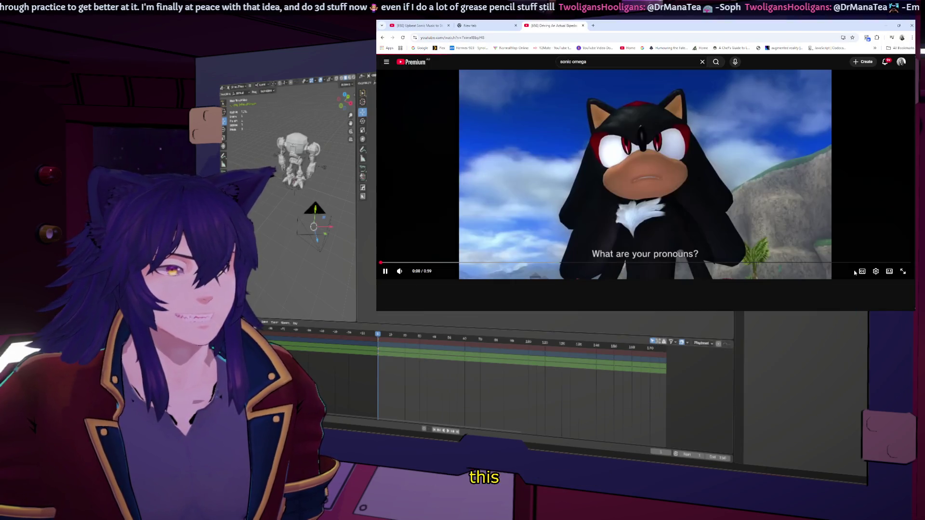
left_click(889, 271)
left_click(903, 269)
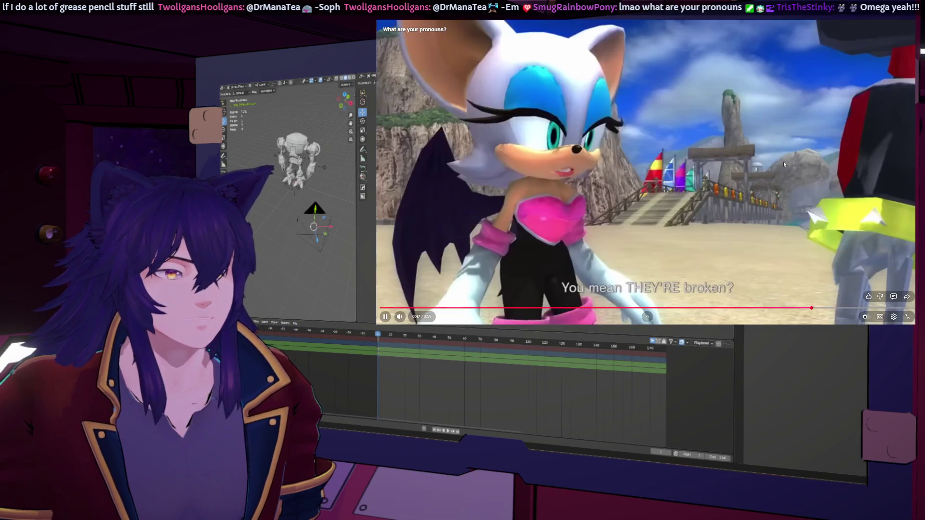
left_click(818, 243)
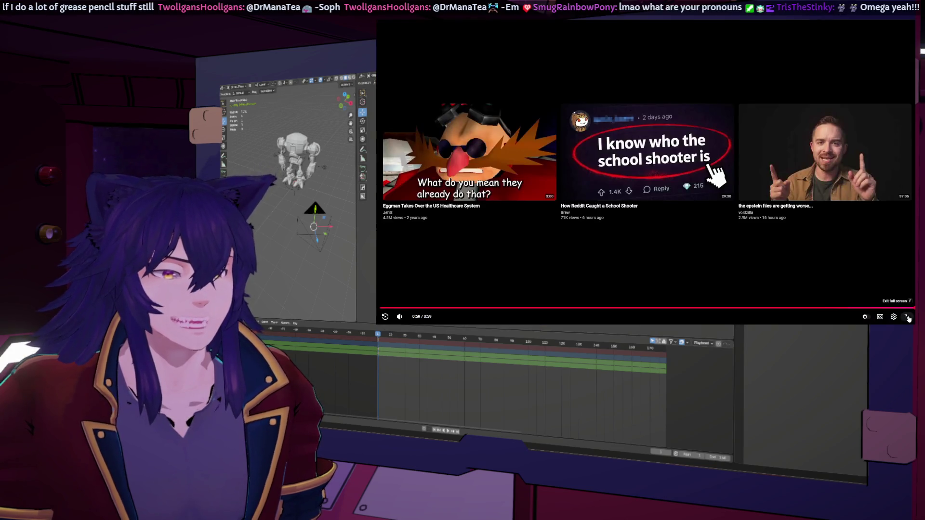
left_click(907, 317)
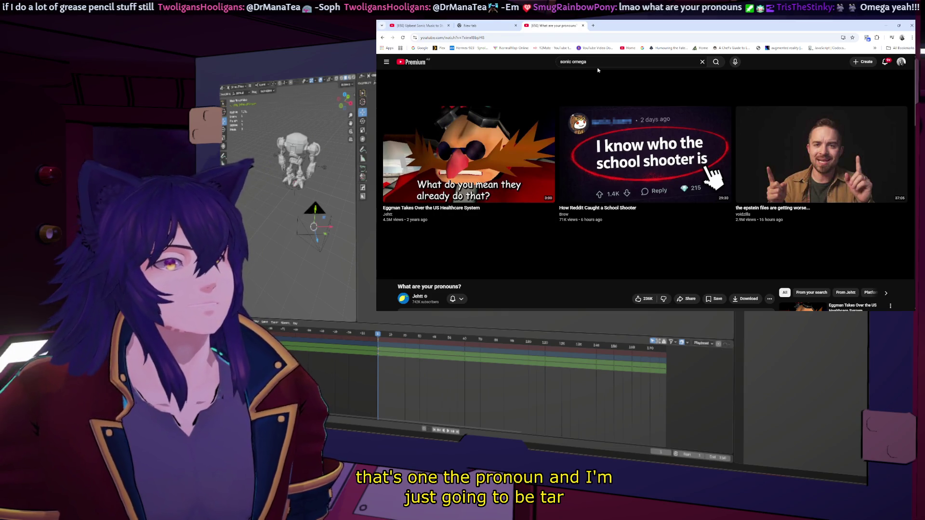
- Go back to the sonic omega search results, then hide the browser to show Blender
left_click(383, 38)
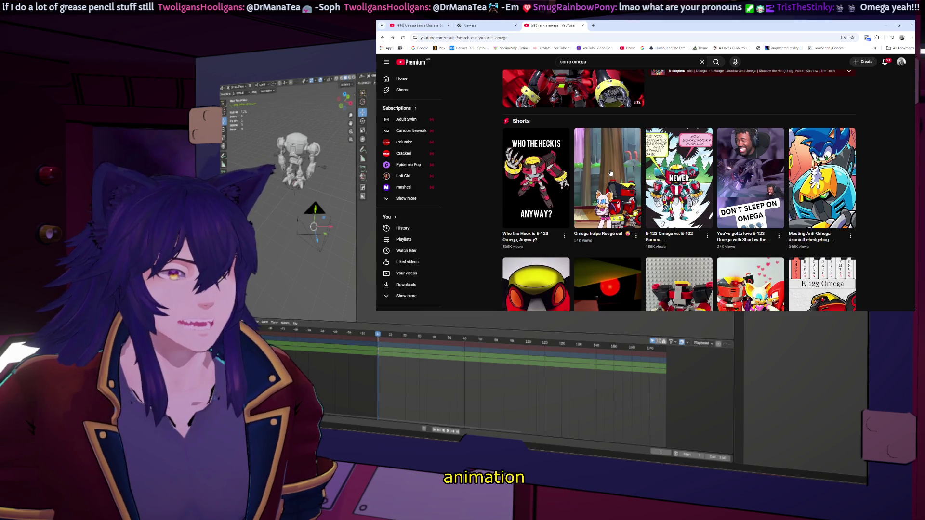
mouse_move(608, 116)
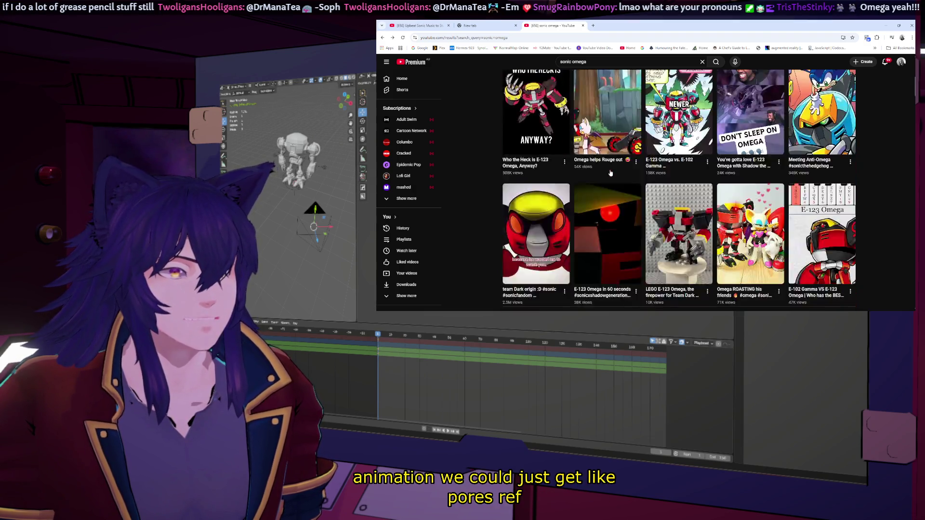
scroll(610, 169, "up", 2)
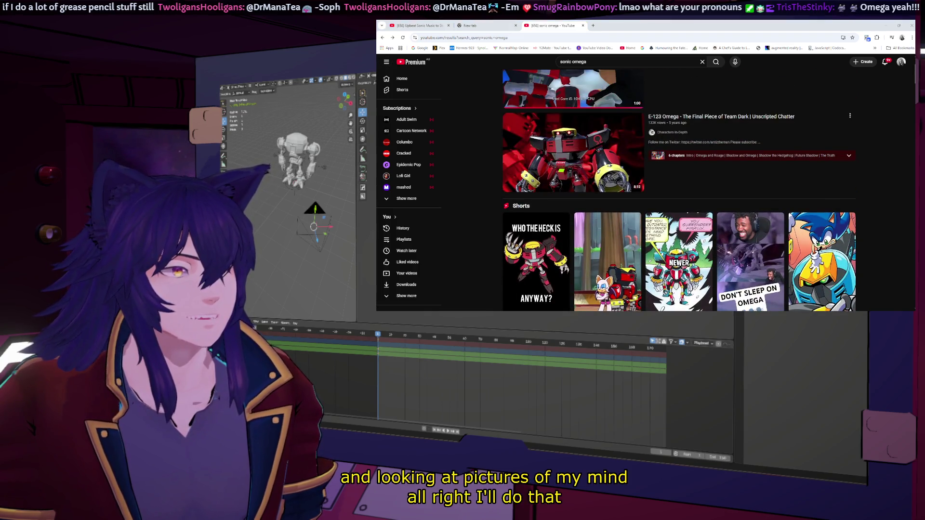
key("alt+Tab")
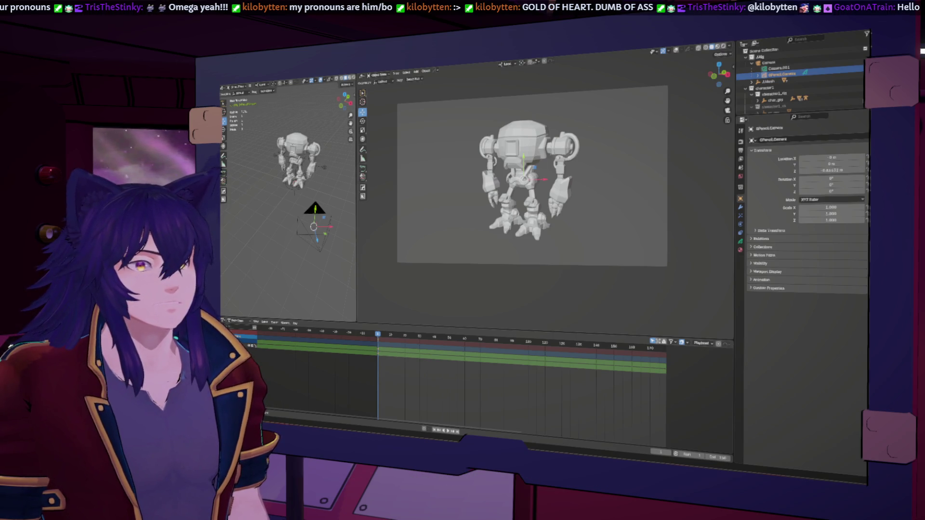
- Bring the Chrome window with the Upbeat Sonic music video back over Blender
key("alt+Tab")
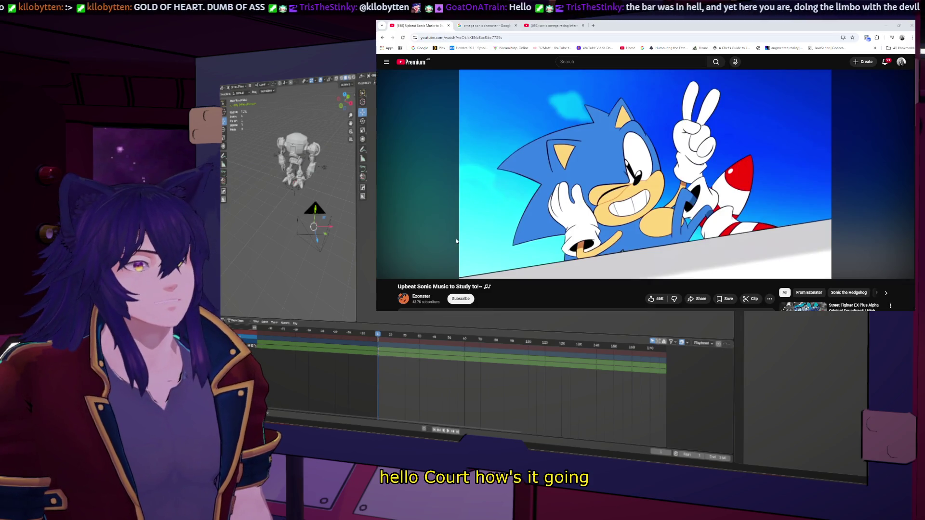
- Open the All Omega ONT Rival Interactions video from the search tab and make it fullscreen
left_click(552, 26)
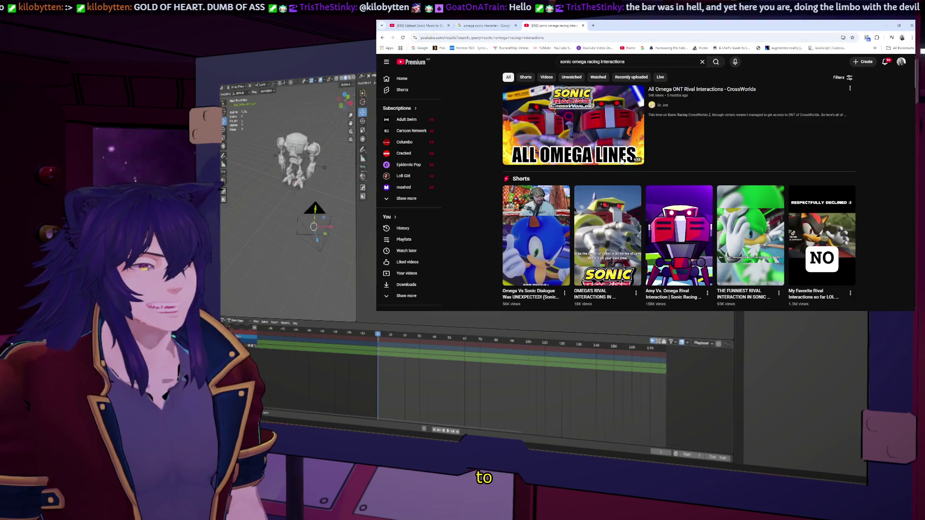
left_click(583, 115)
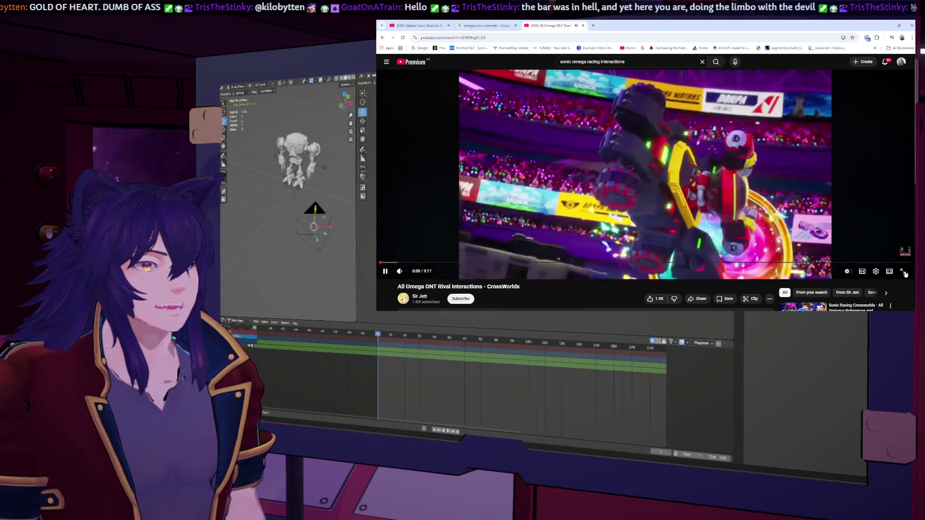
key("F11")
key("f")
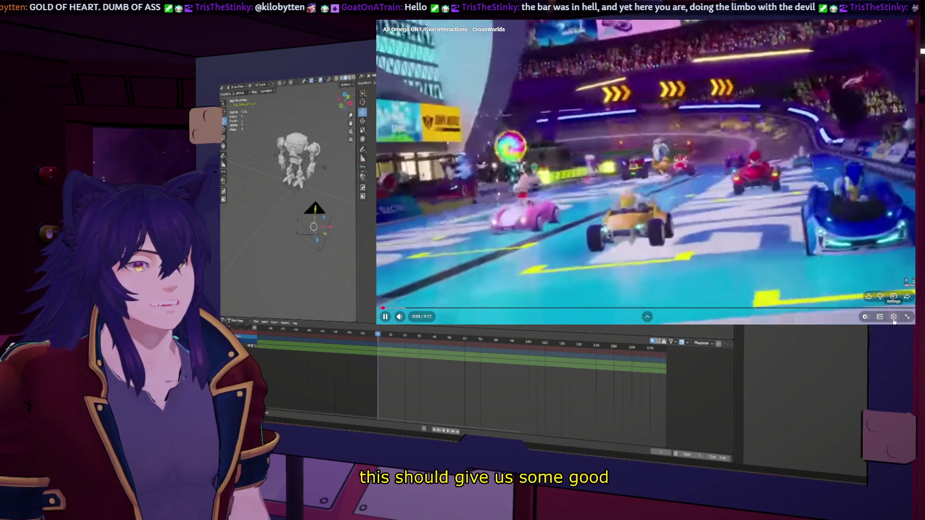
- Set the player quality to 1080p, pause on Sonic's scene, then resume playback
left_click(893, 316)
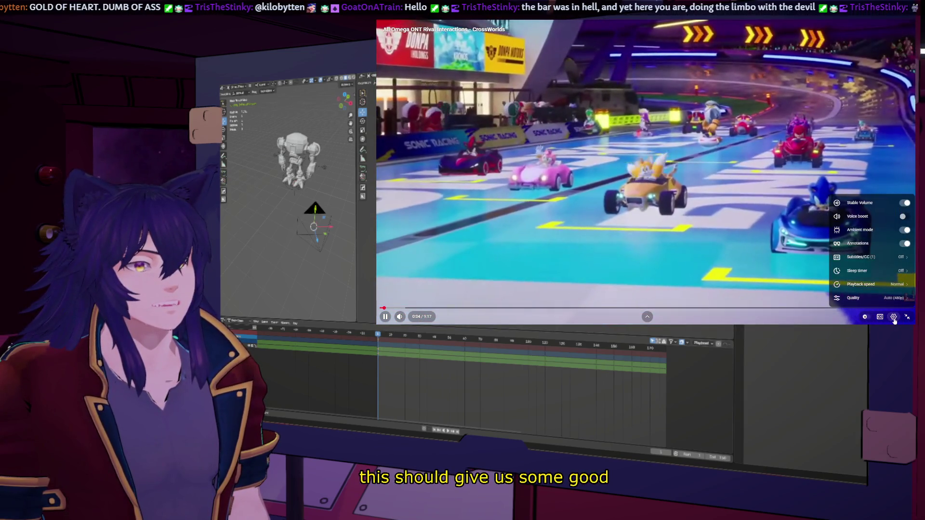
left_click(890, 298)
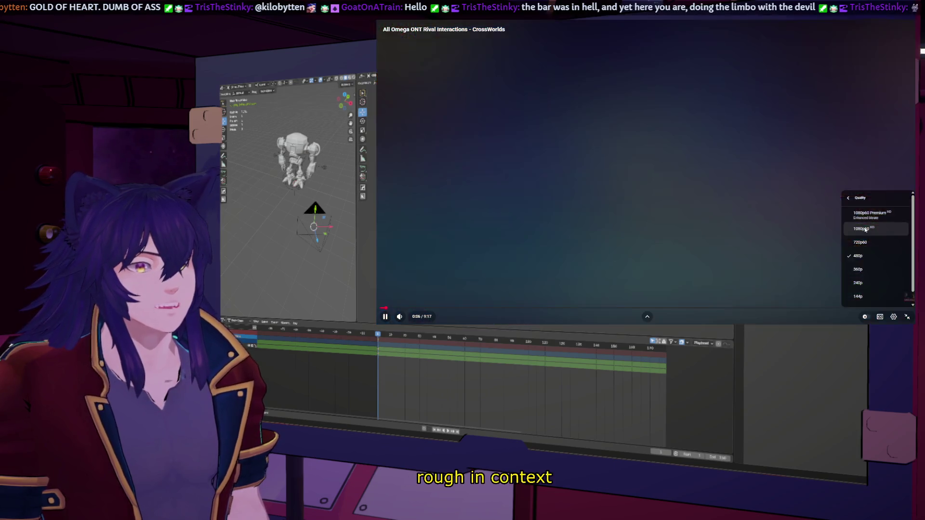
left_click(867, 229)
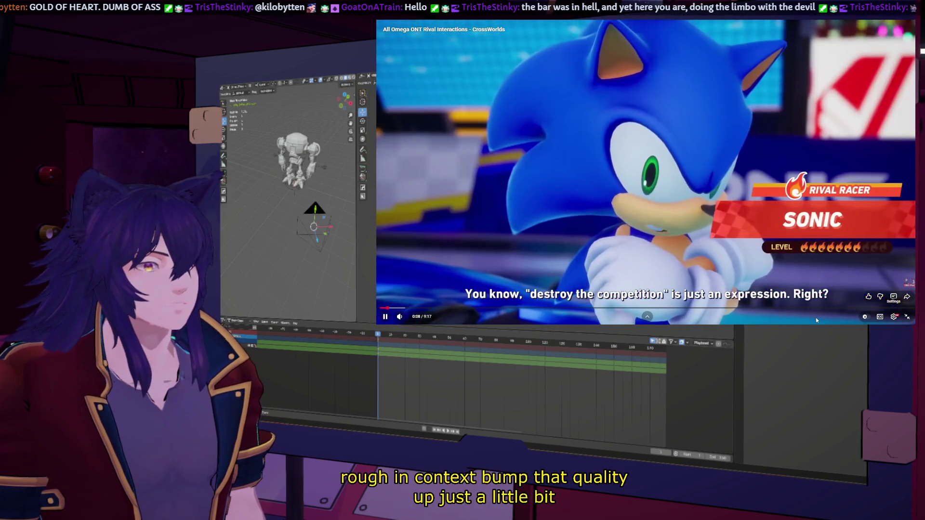
key("space")
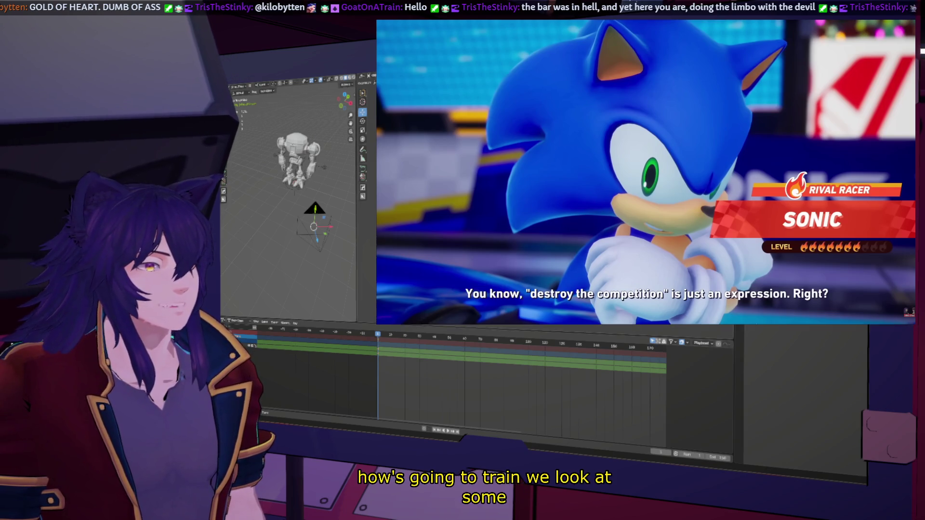
left_click(742, 184)
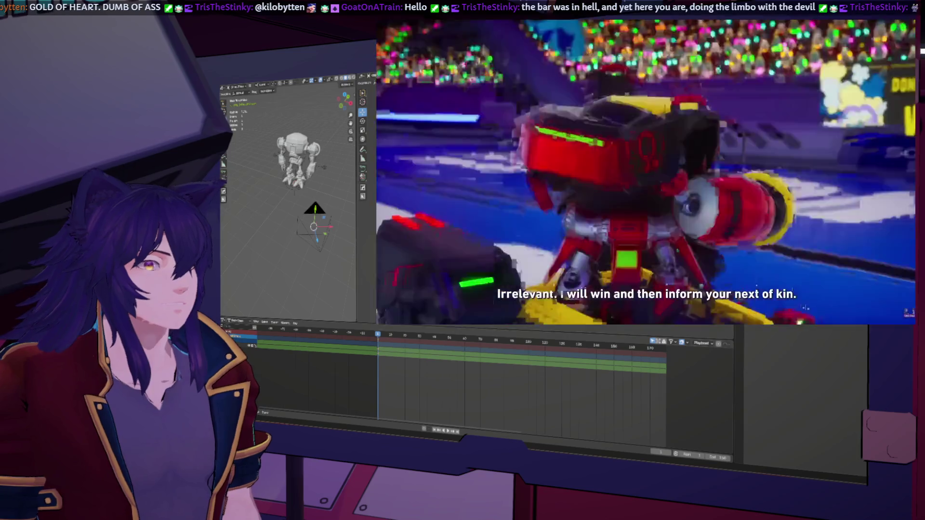
- Pause on Omega's close-up, jump back five seconds and step through the next Omega shots
left_click(686, 144)
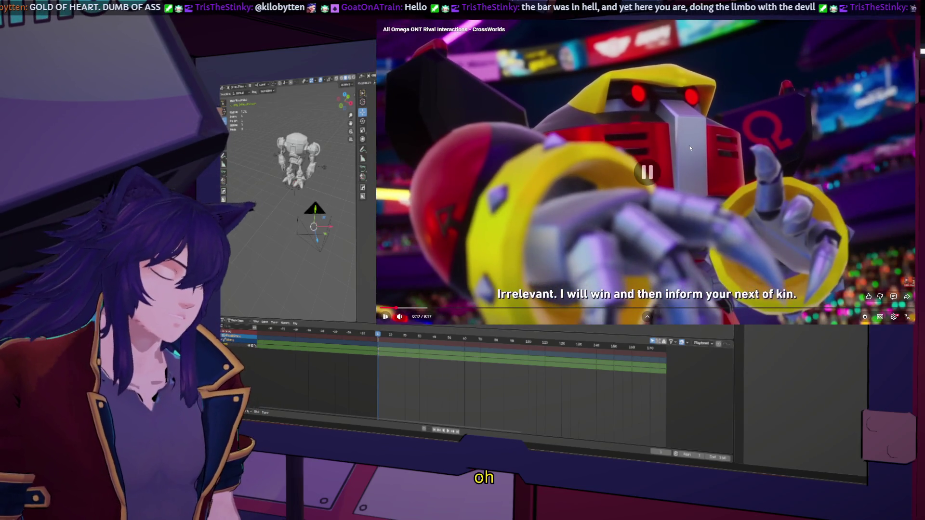
key("Left")
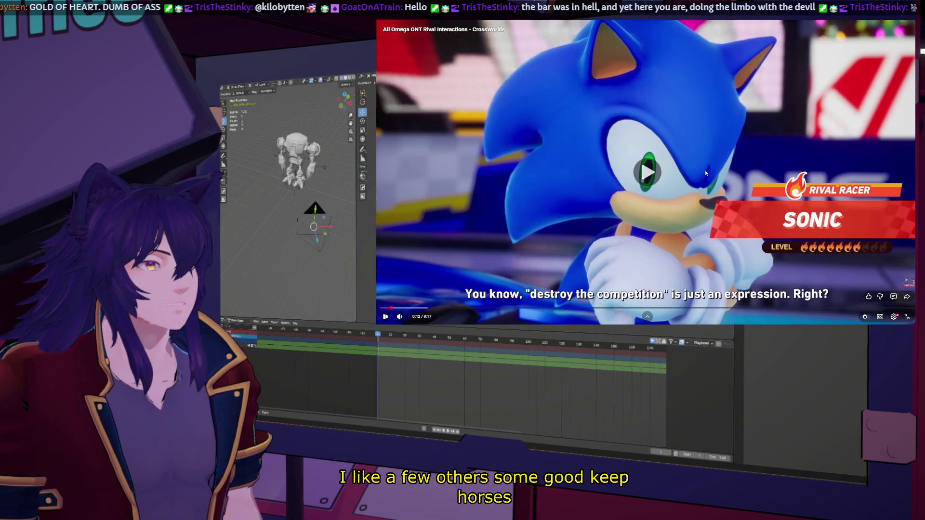
left_click(718, 255)
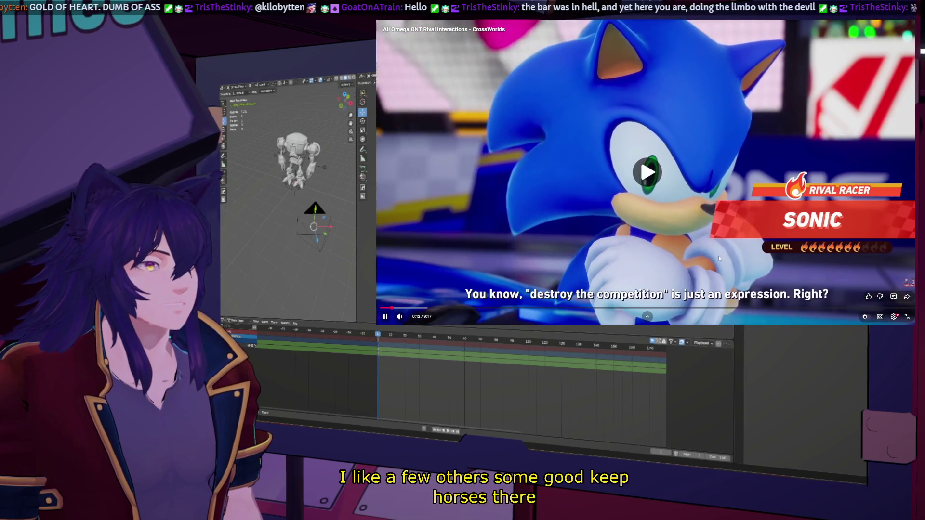
left_click(753, 260)
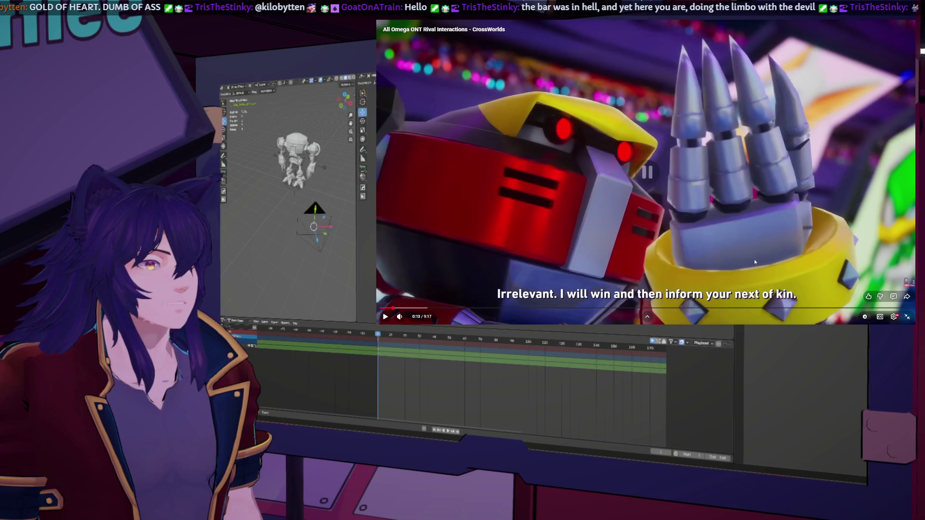
left_click(753, 260)
left_click(754, 260)
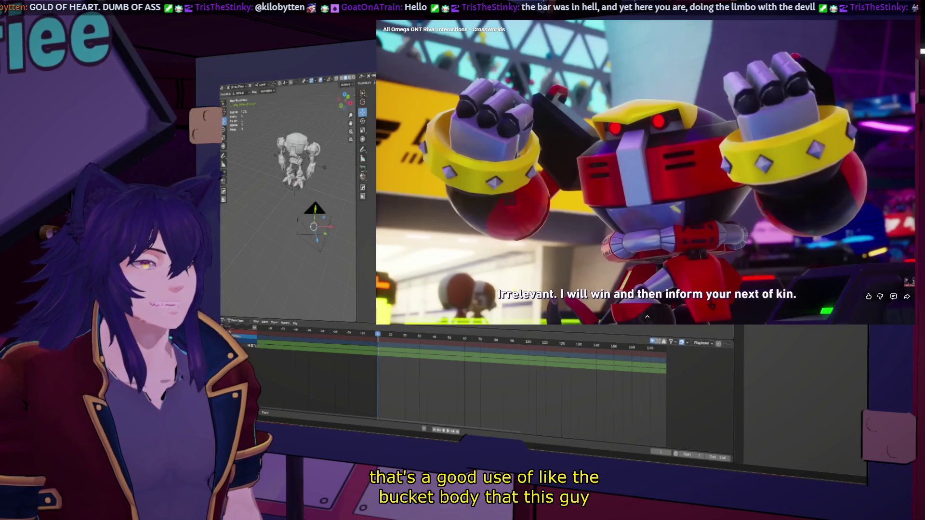
- Pause on Omega's claw pose, then scrub ahead along the progress bar to later scenes
left_click(801, 253)
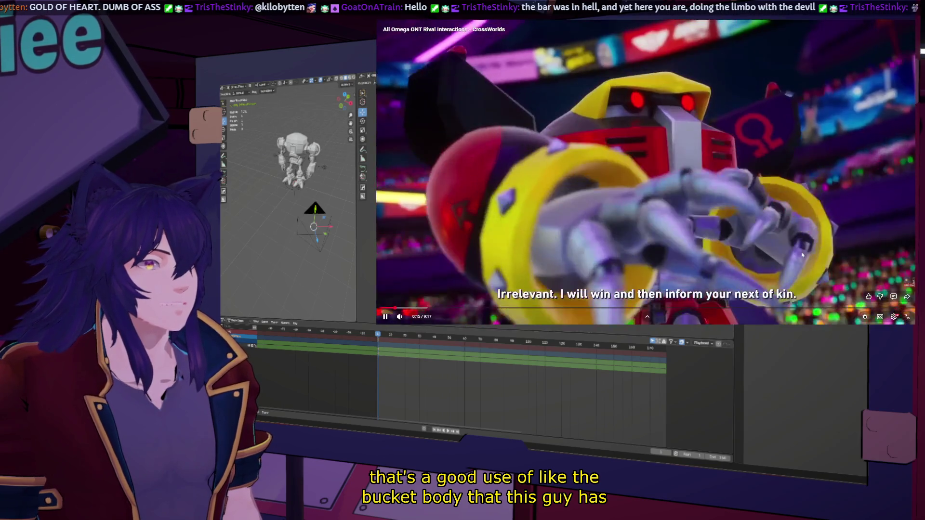
left_click(801, 252)
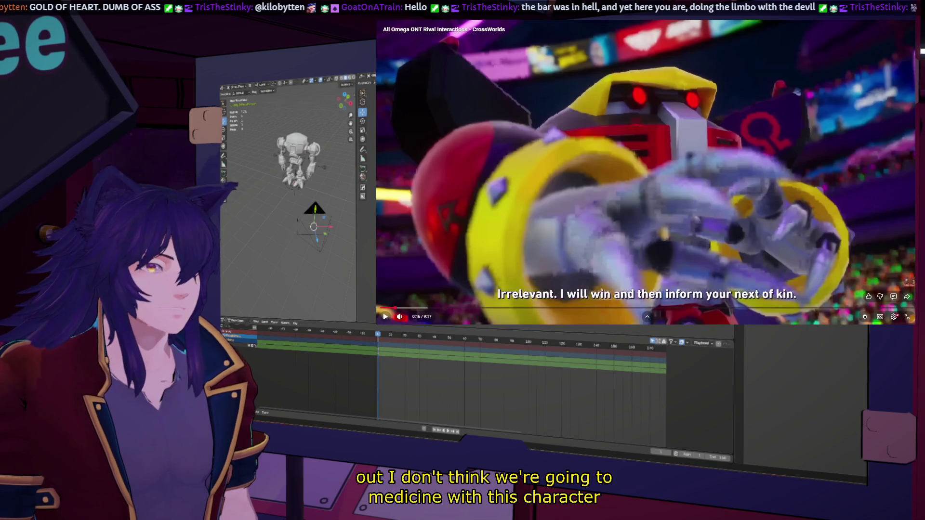
left_click(795, 208)
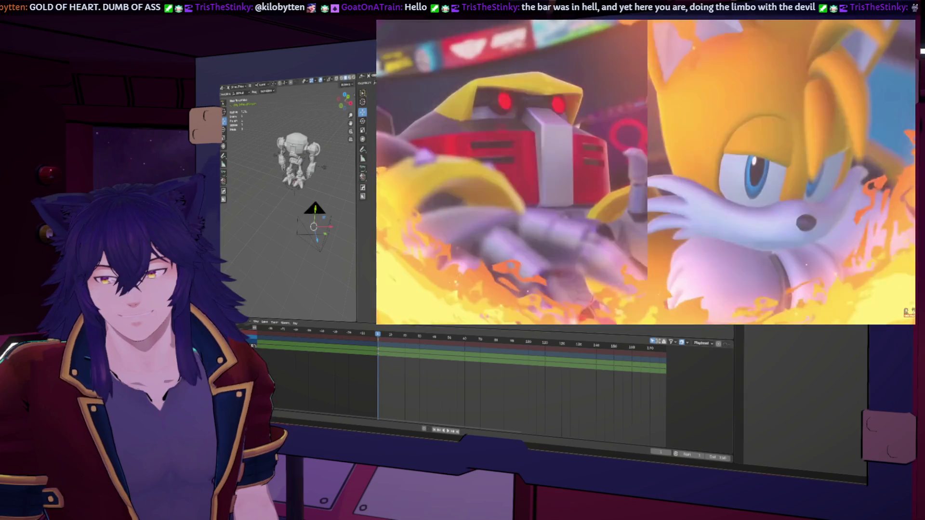
mouse_move(622, 312)
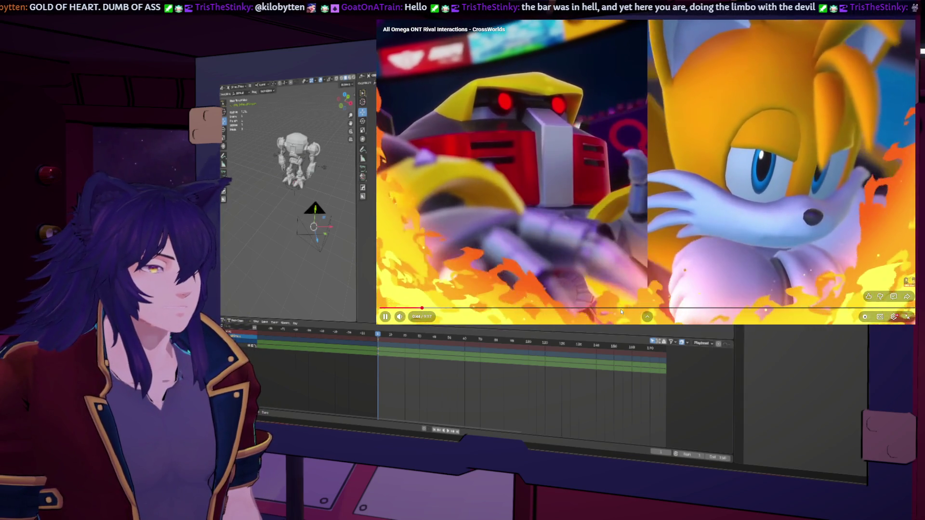
left_click_drag(622, 312, 586, 312)
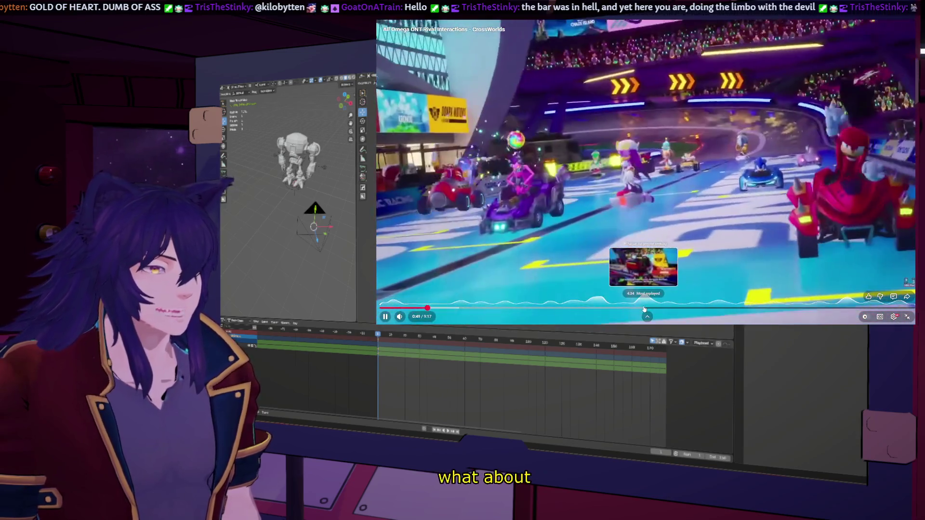
left_click_drag(585, 312, 643, 310)
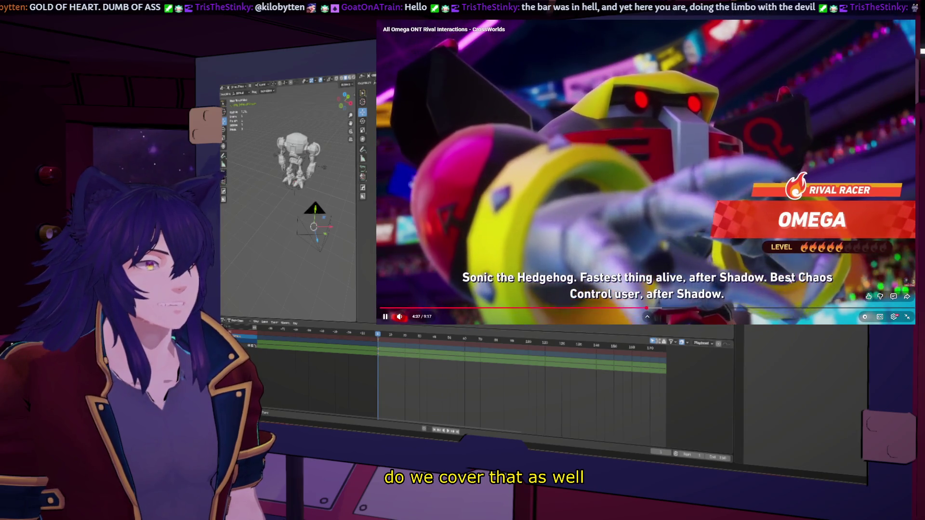
left_click_drag(765, 311, 764, 322)
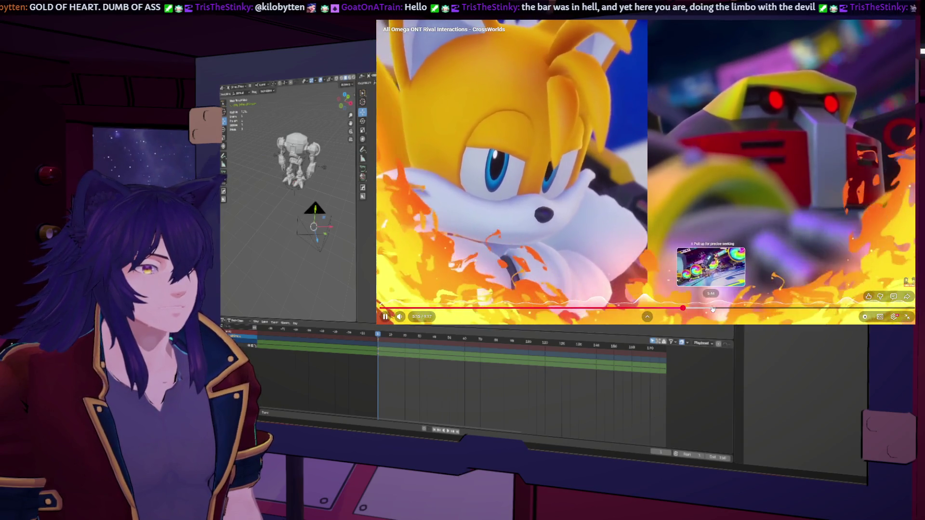
- Review Omega's later race scenes from 5:52, pausing on the new race and the rainbow ring
left_click(715, 309)
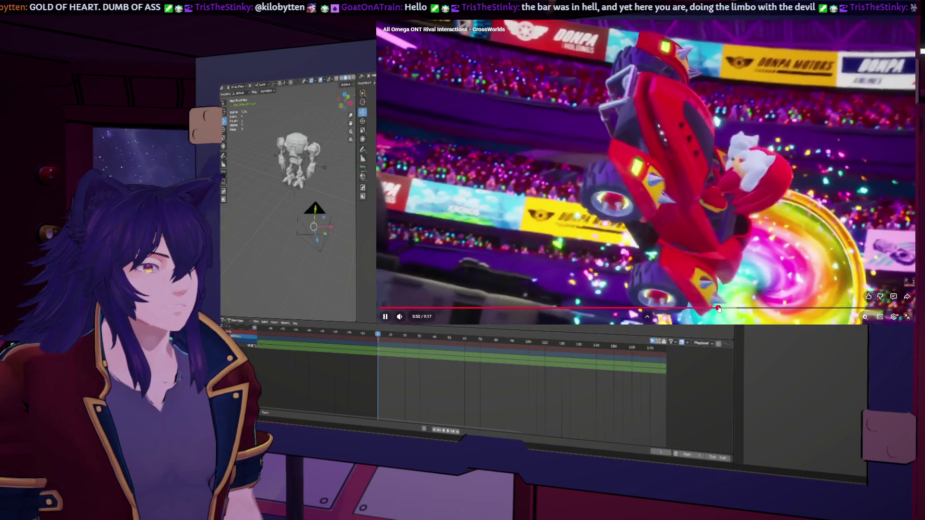
left_click(772, 239)
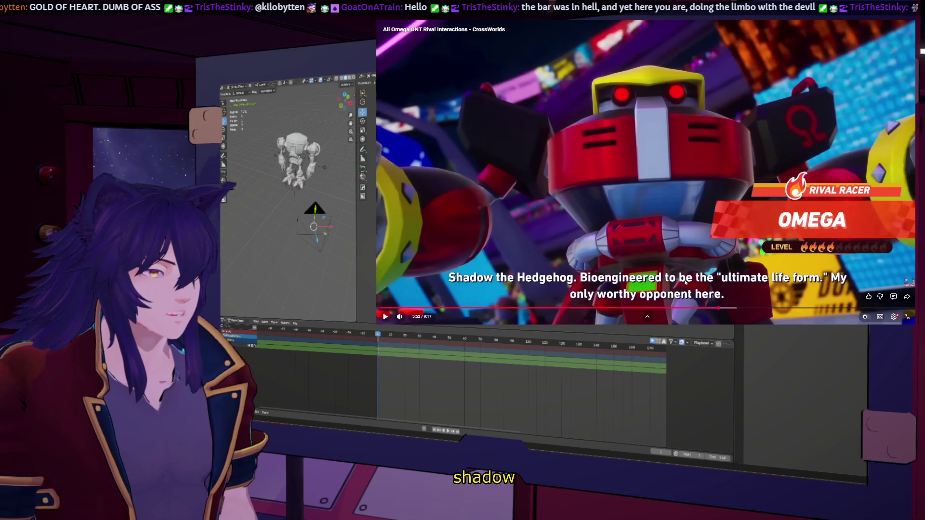
left_click(728, 226)
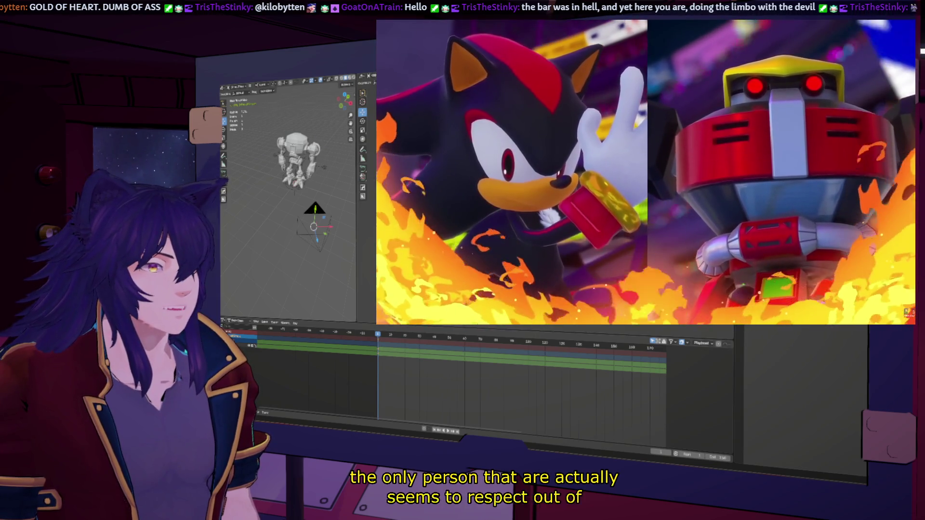
left_click(785, 219)
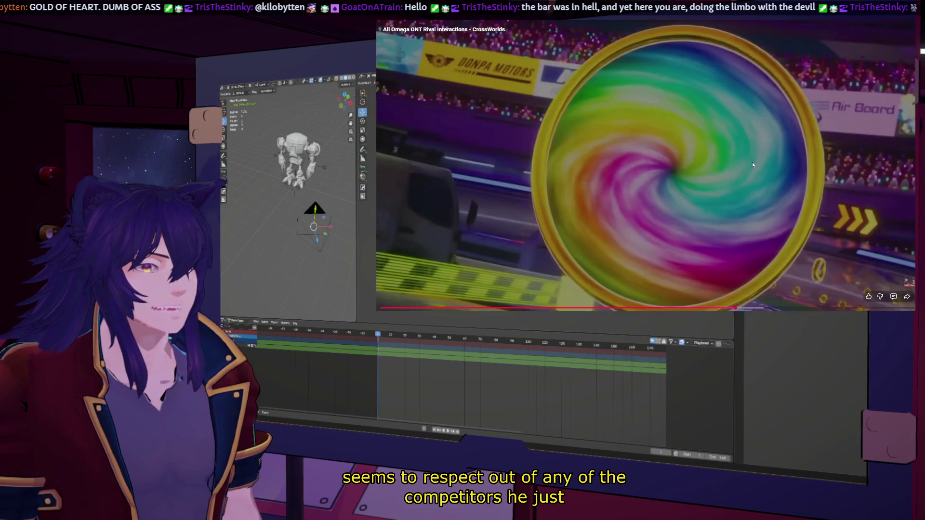
- Leave full-screen video and switch back to Blender's camera view of the mech robot
double_click(752, 163)
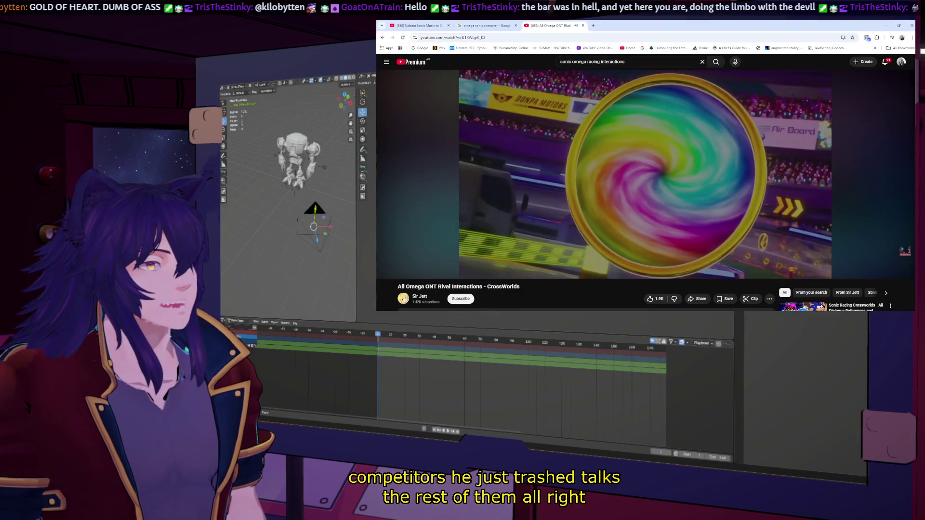
key("alt+Tab")
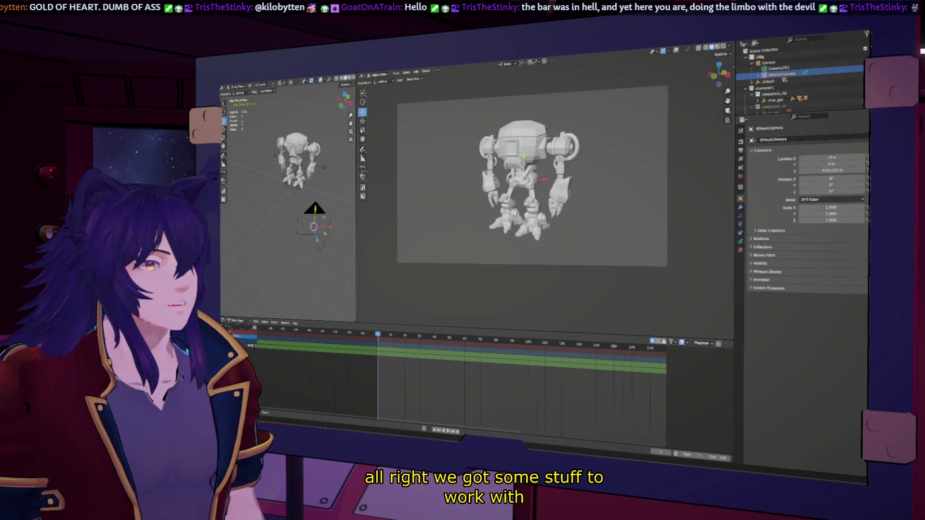
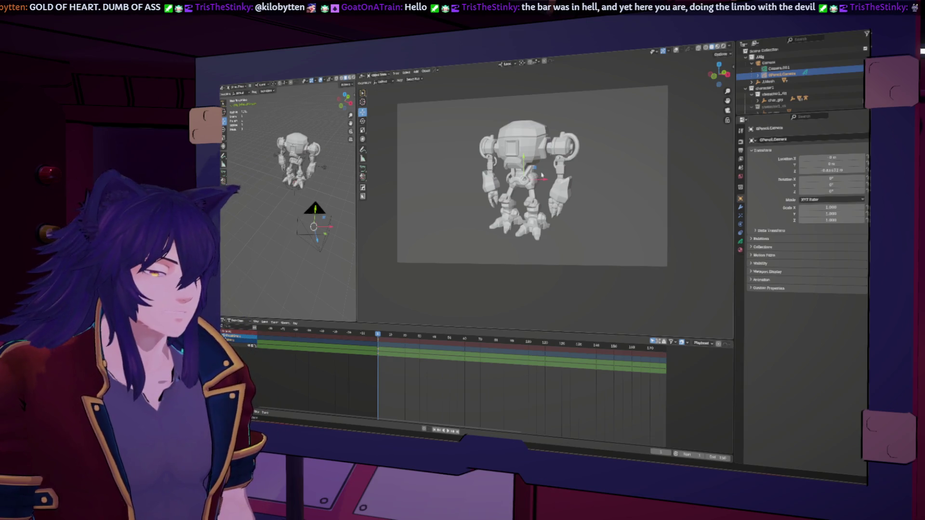
- Re-enable viewport overlays with Bones and Extras hidden, then enter grease-pencil Draw mode
left_click(683, 51)
left_click(675, 51)
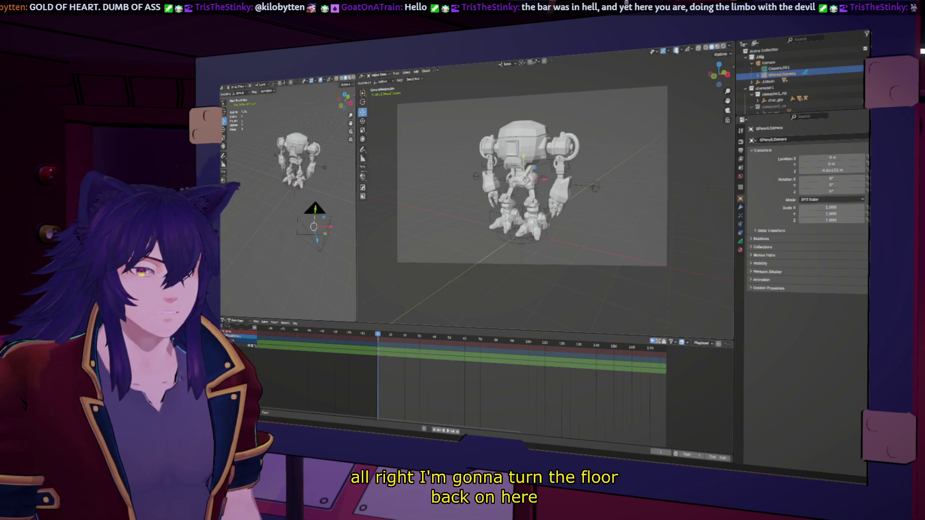
left_click(683, 51)
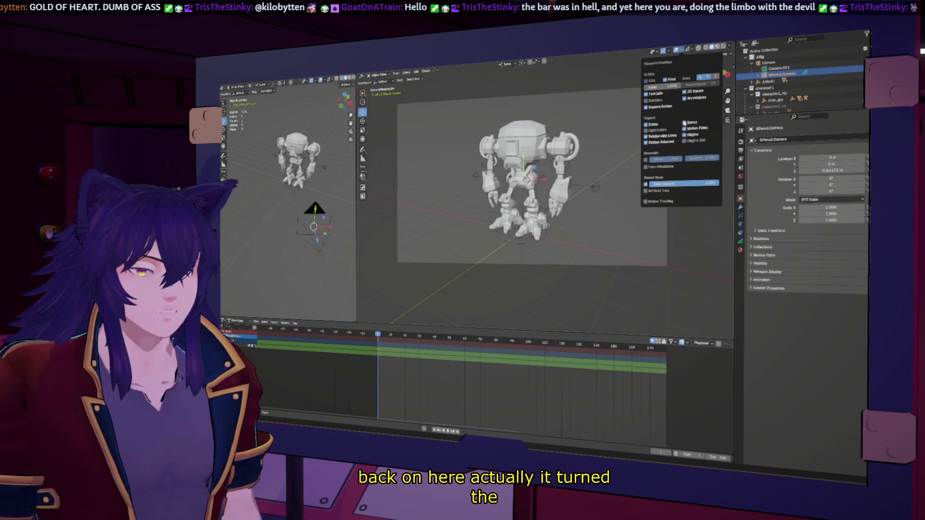
left_click(684, 123)
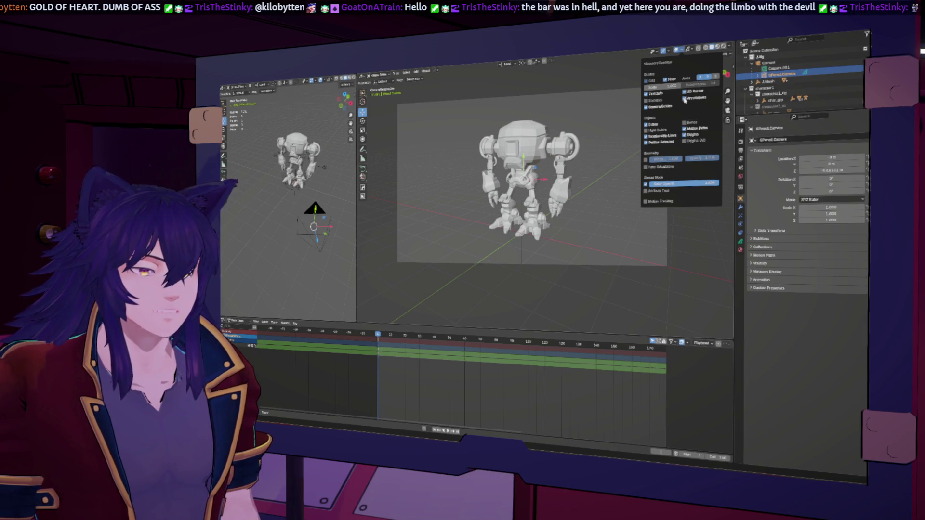
left_click(646, 124)
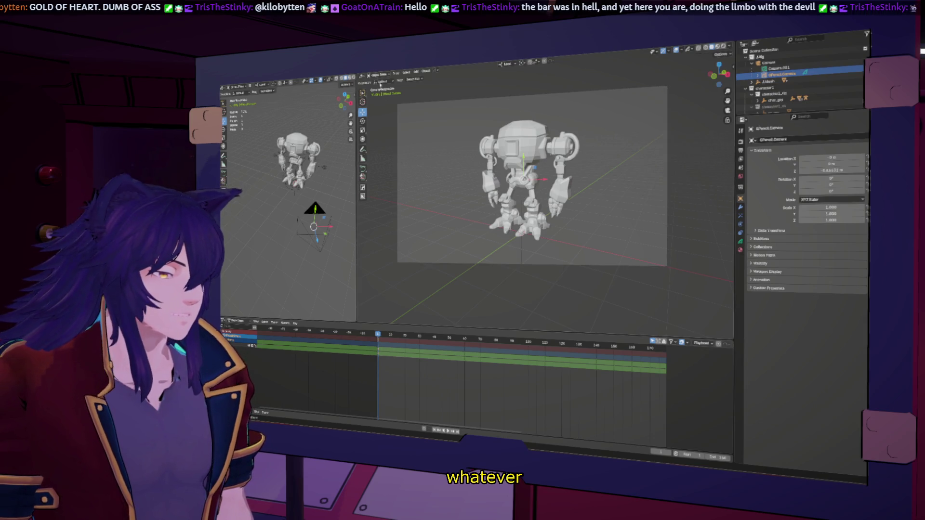
left_click(406, 74)
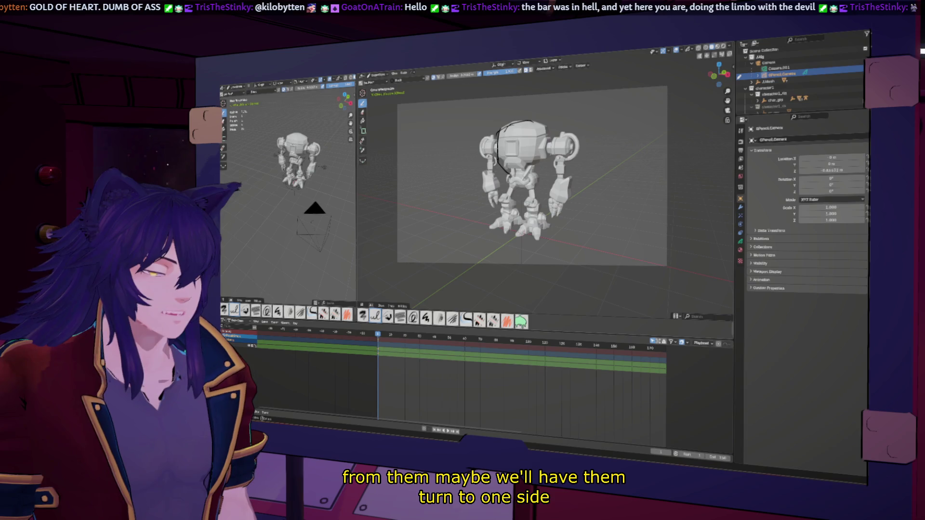
- Try head-circle, waist-ellipse and foot-loop strokes over the robot, undoing each attempt
left_click_drag(505, 172, 549, 124)
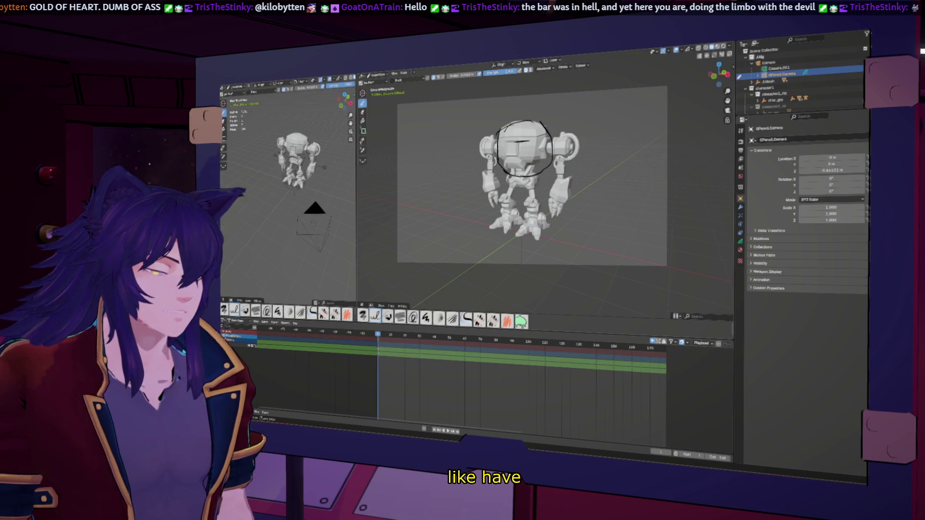
key("ctrl+z")
key("ctrl+z")
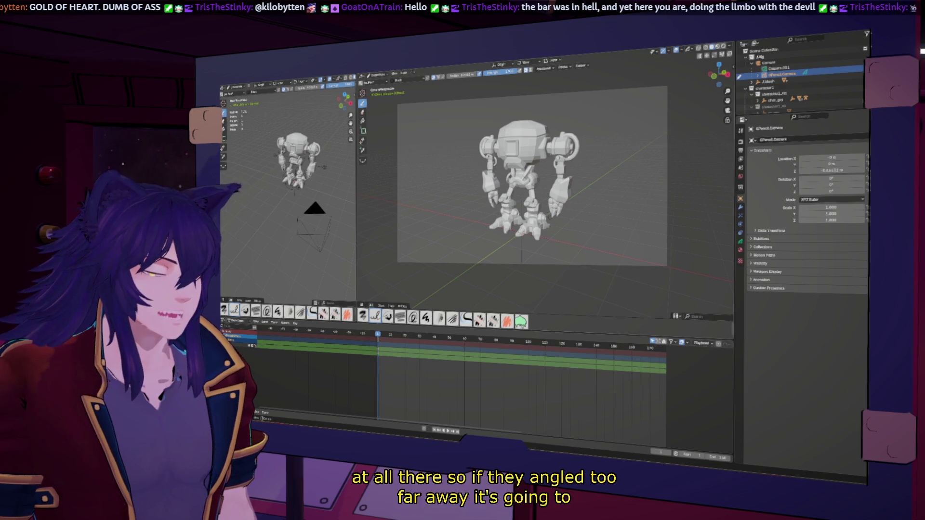
left_click_drag(520, 186, 512, 177)
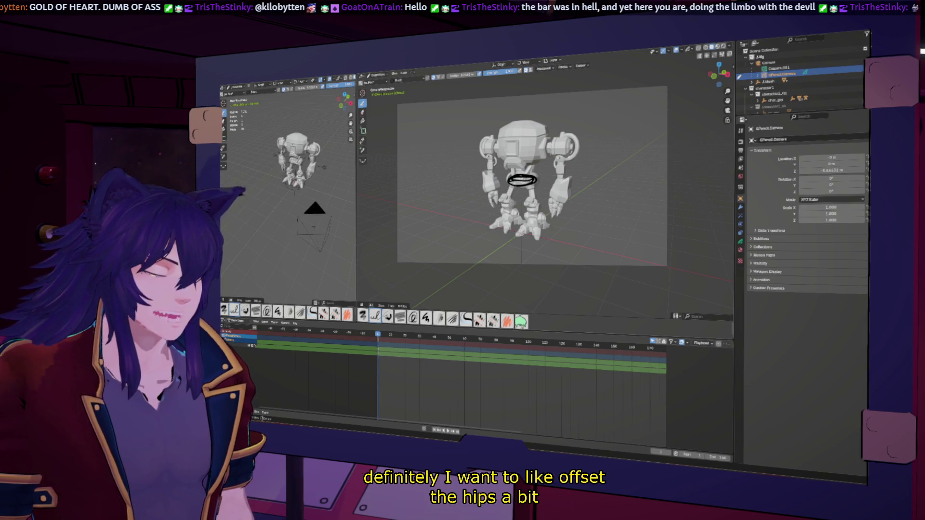
left_click_drag(499, 230, 486, 229)
key("ctrl+z")
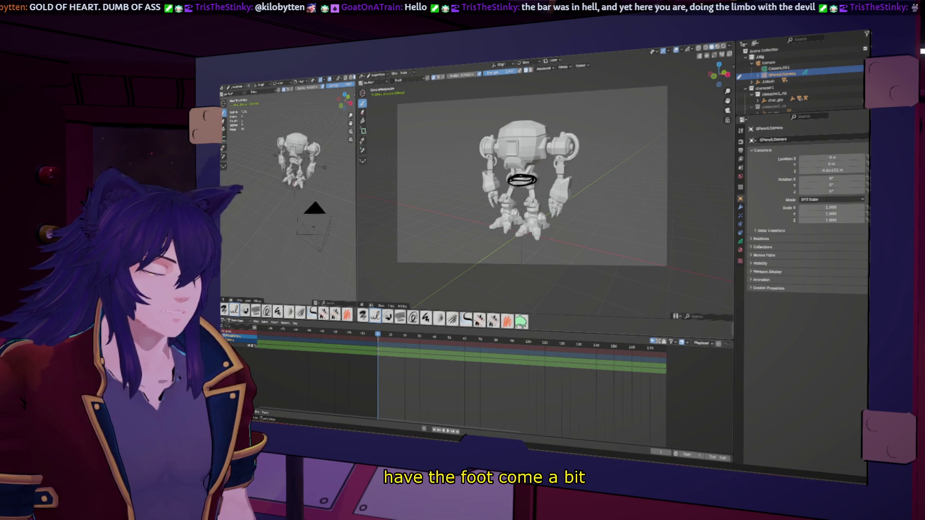
key("ctrl+z")
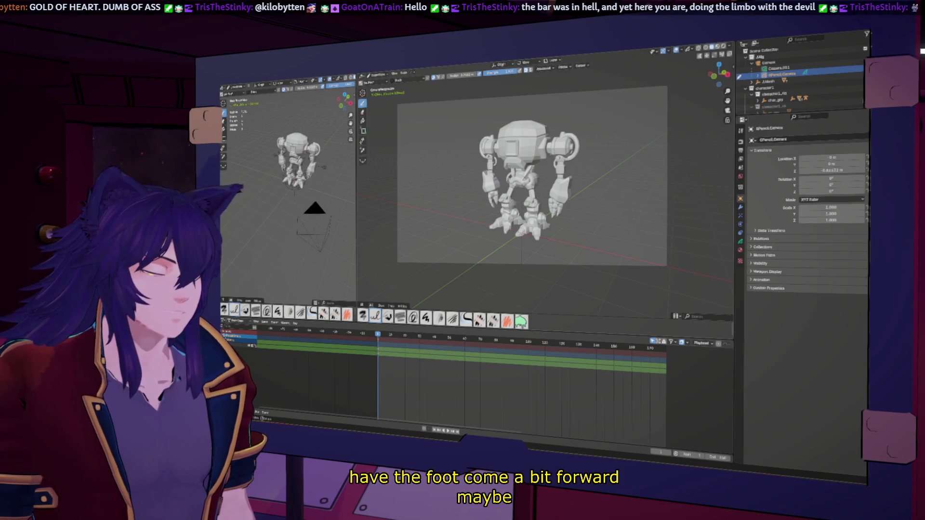
- Sketch a leg stroke, undo it, and redraw a vertical line down the leg
mouse_move(530, 179)
left_mouse_down()
mouse_move(537, 223)
mouse_move(556, 231)
left_mouse_up()
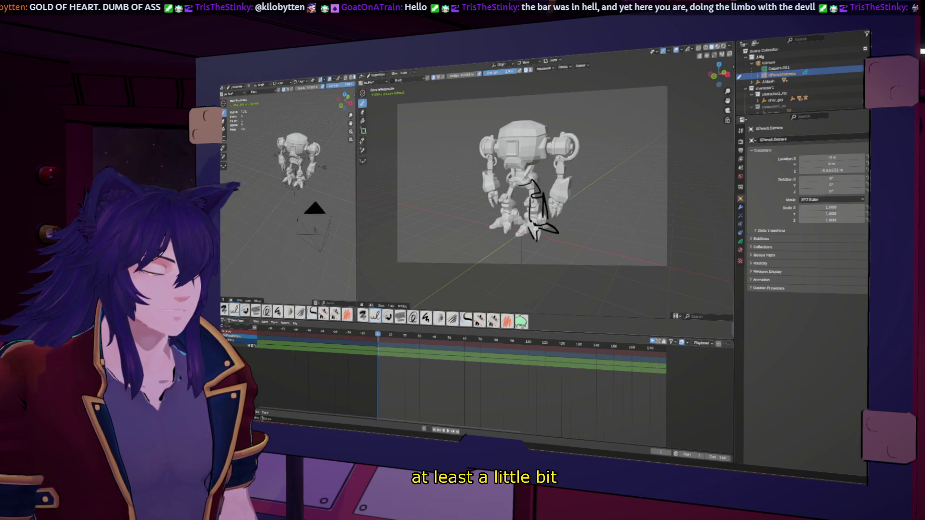
key("ctrl+z")
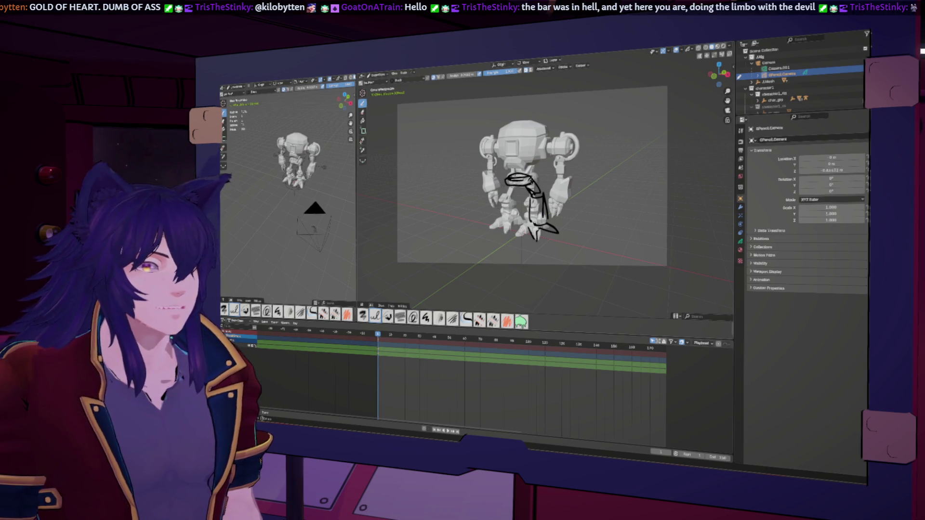
left_click_drag(495, 195, 498, 229)
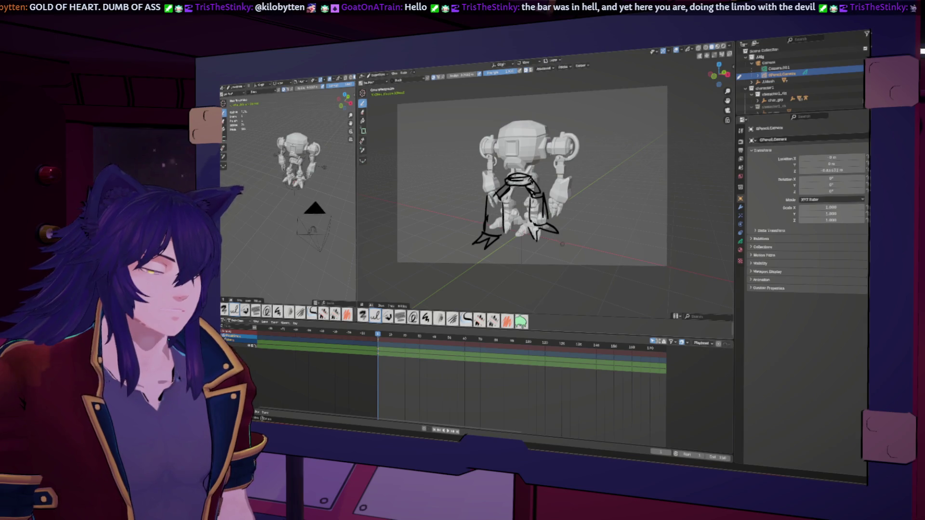
- Step through undo/redo of the leg strokes, then sketch a larger planted foot on the lower left leg
key("ctrl+z")
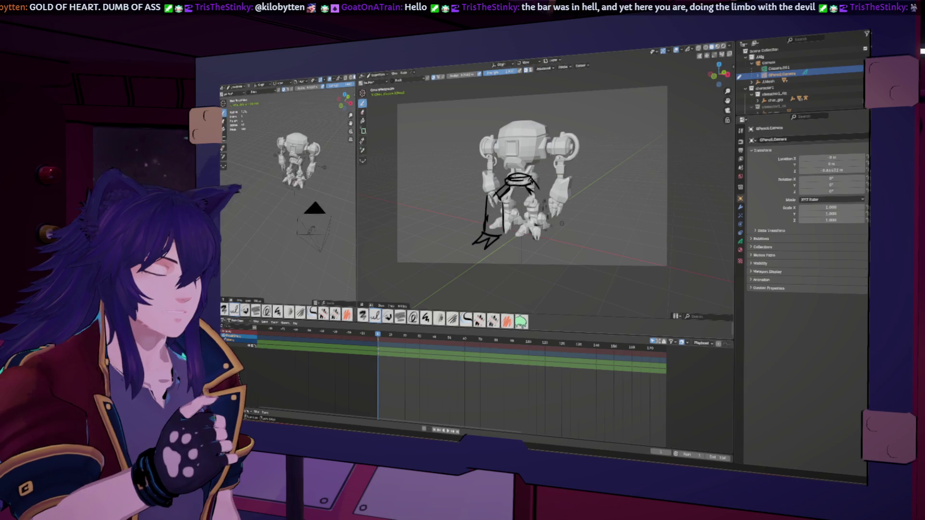
key("ctrl+shift+z")
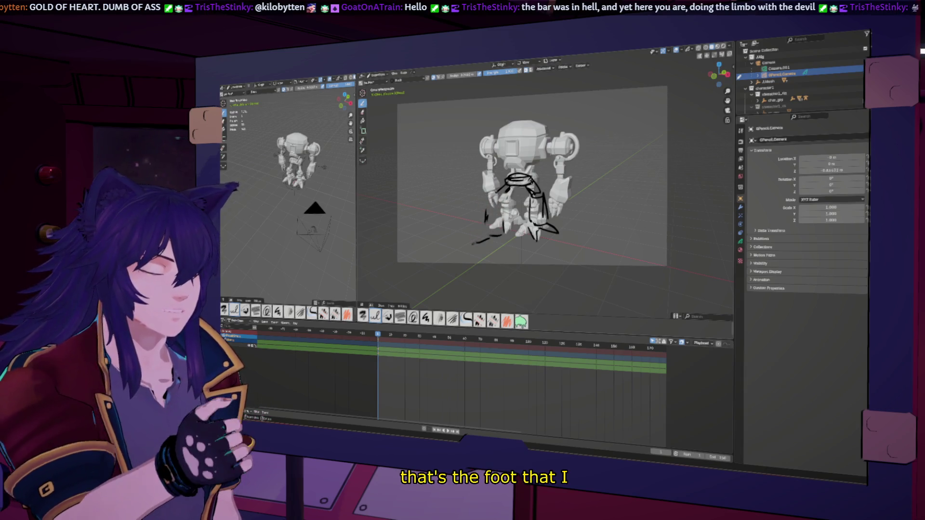
key("ctrl+z")
key("ctrl+shift+z")
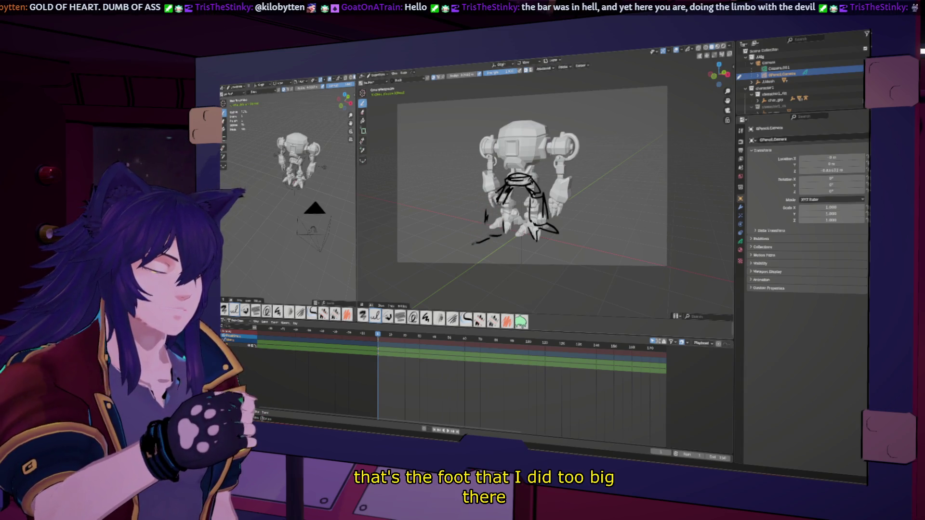
key("ctrl+shift+z")
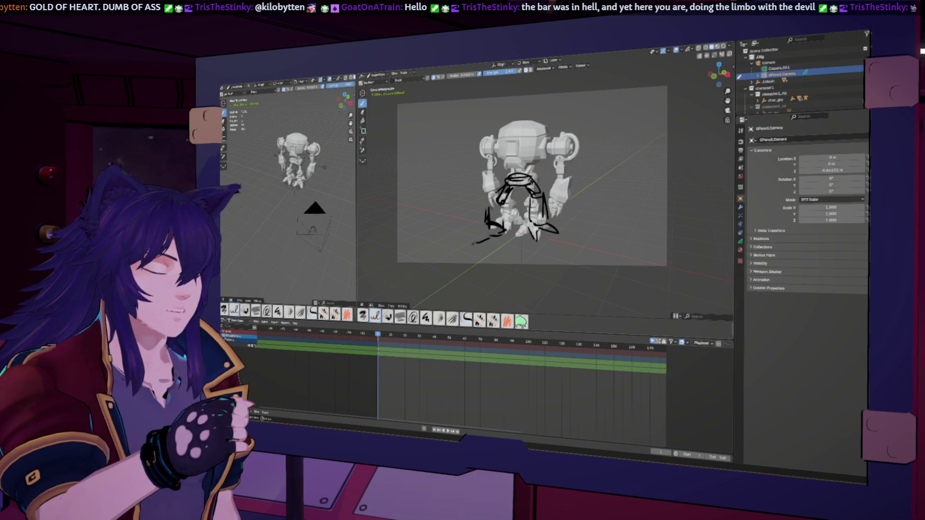
key("ctrl+shift+z")
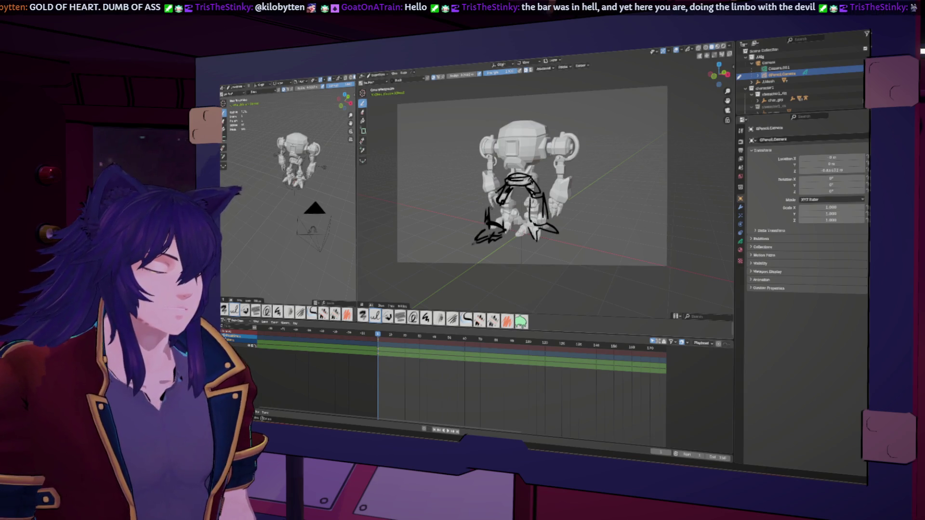
key("ctrl+shift+z")
key("ctrl+shift+z")
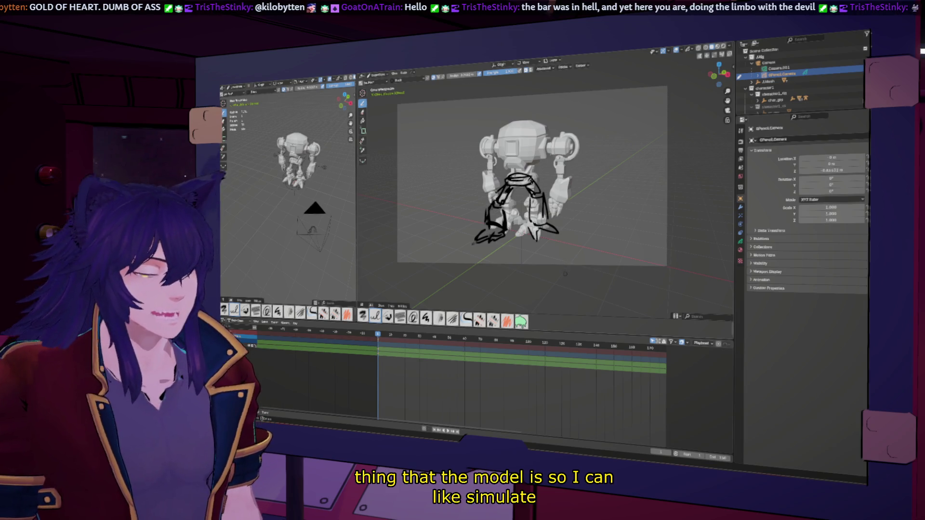
key("ctrl+z")
key("ctrl+z")
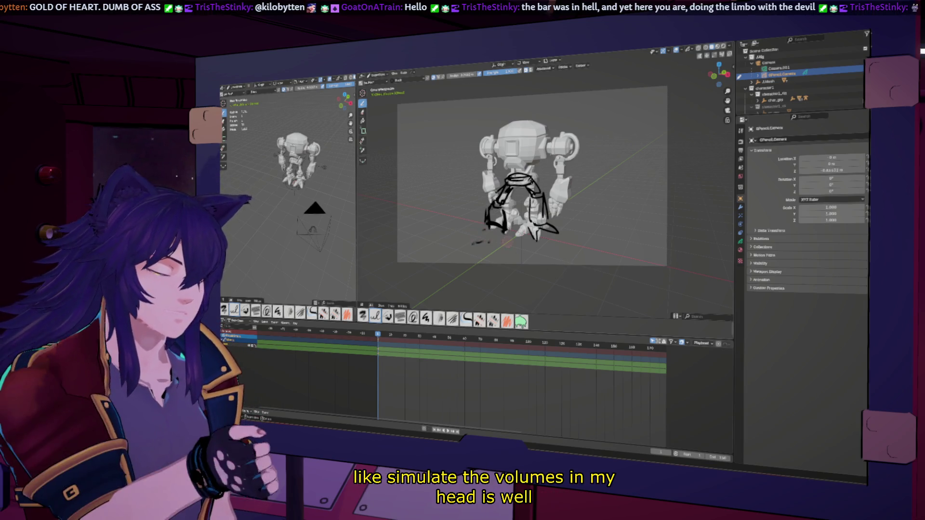
left_click_drag(499, 220, 477, 233)
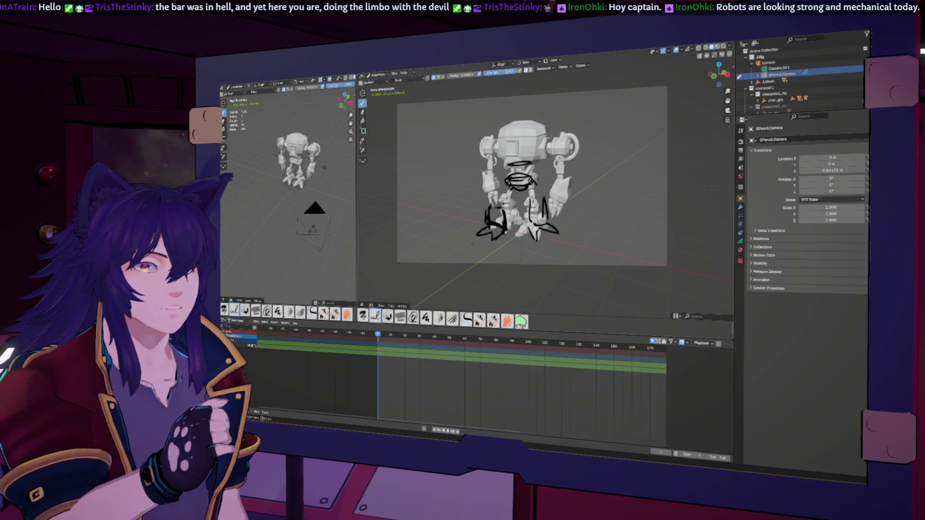
scroll(535, 181, "up", 1)
scroll(535, 181, "up", 1)
scroll(535, 180, "up", 1)
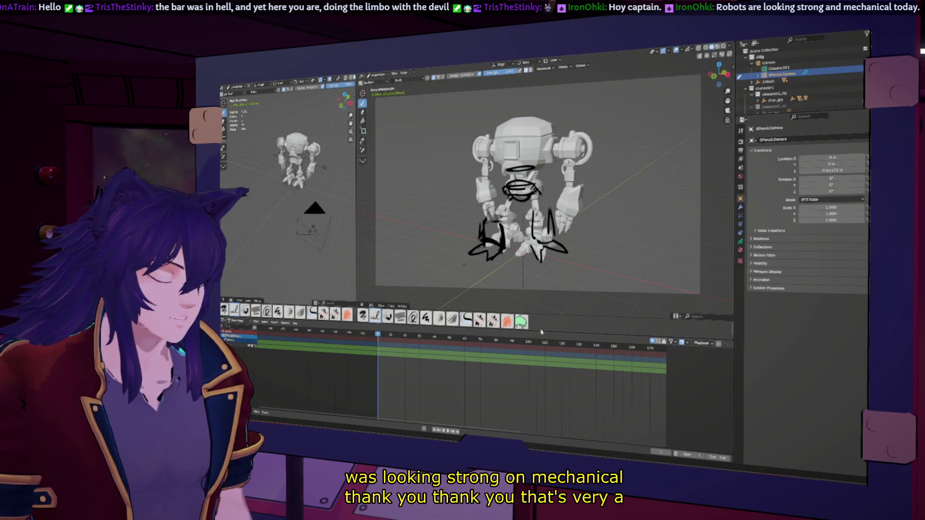
- Enlarge the 3D view, complete the head outline, and redraw the right foot as an oval
left_click_drag(535, 328, 535, 388)
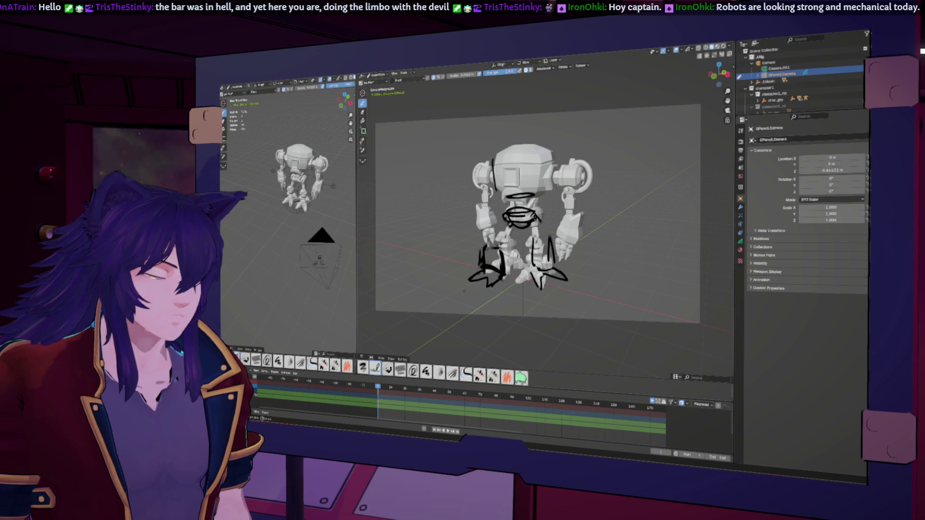
left_click_drag(495, 193, 554, 156)
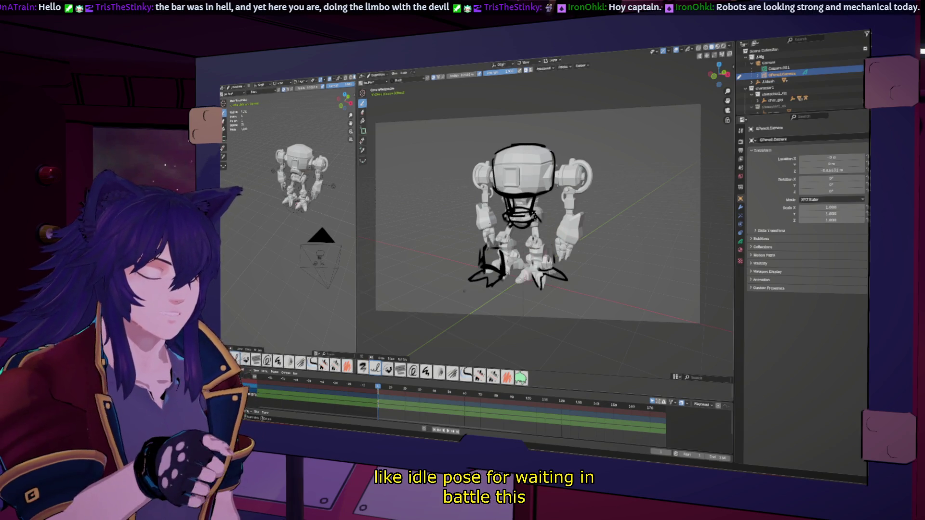
key("ctrl+z")
mouse_move(538, 251)
left_mouse_down()
mouse_move(541, 258)
mouse_move(529, 262)
left_mouse_up()
key("ctrl+z")
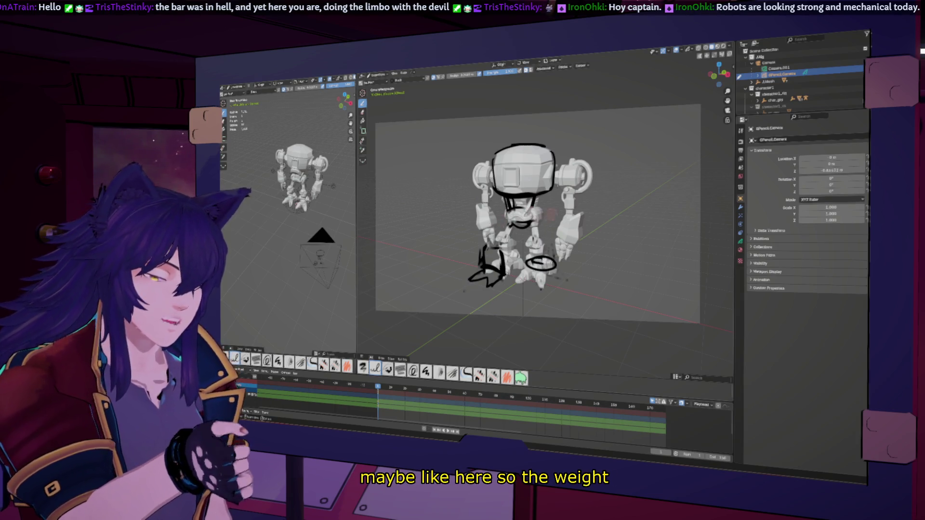
- Step to the next animation frame and bring up the interaction mode list
key("Right")
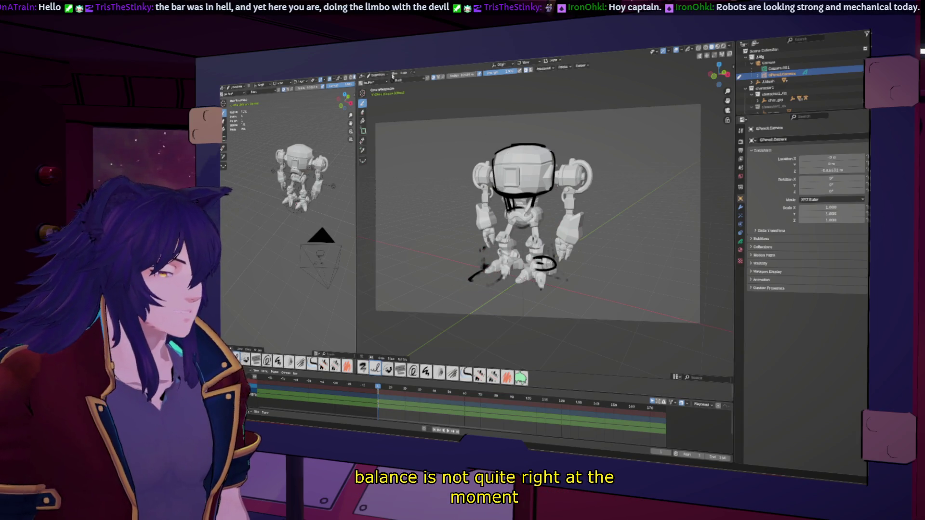
left_click(379, 75)
- In Edit mode delete the leg and foot strokes, then return to Draw mode for sketching
left_click(379, 86)
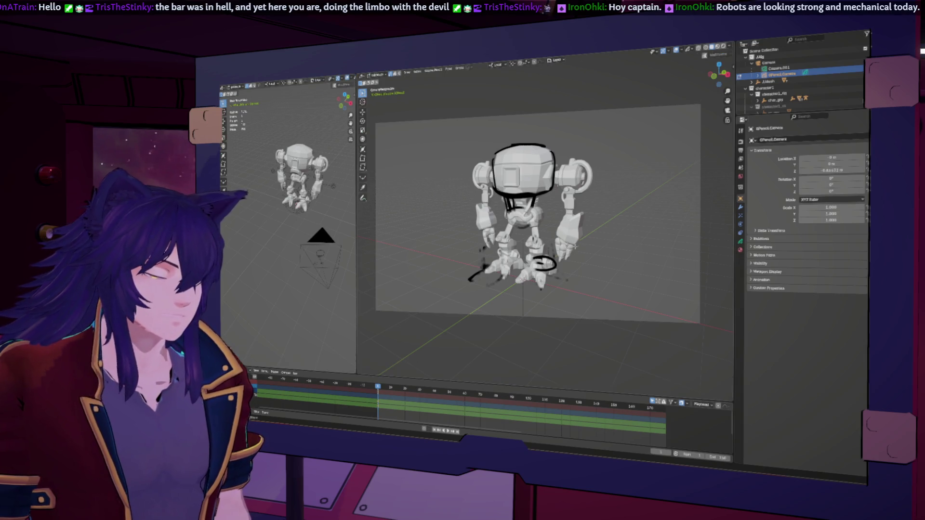
key("x")
left_click(610, 258)
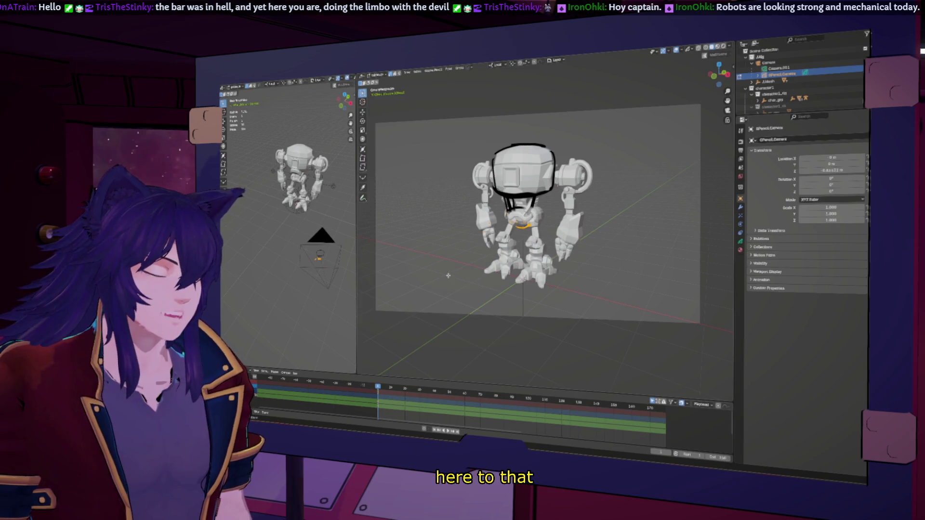
key("x")
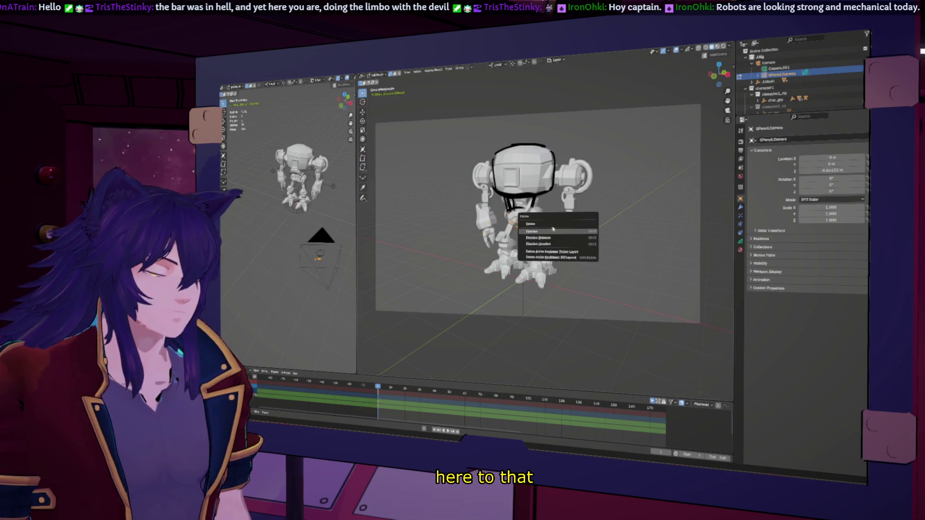
left_click(570, 231)
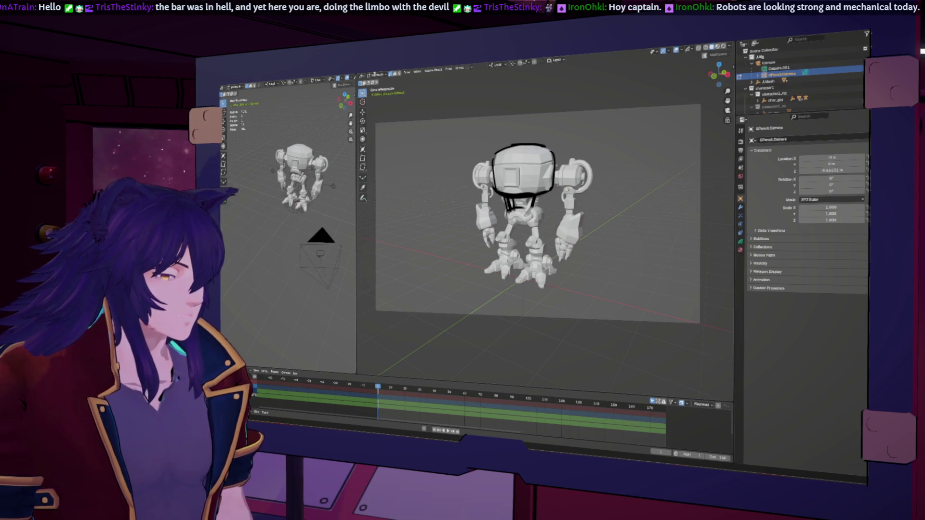
left_click(376, 76)
left_click(380, 99)
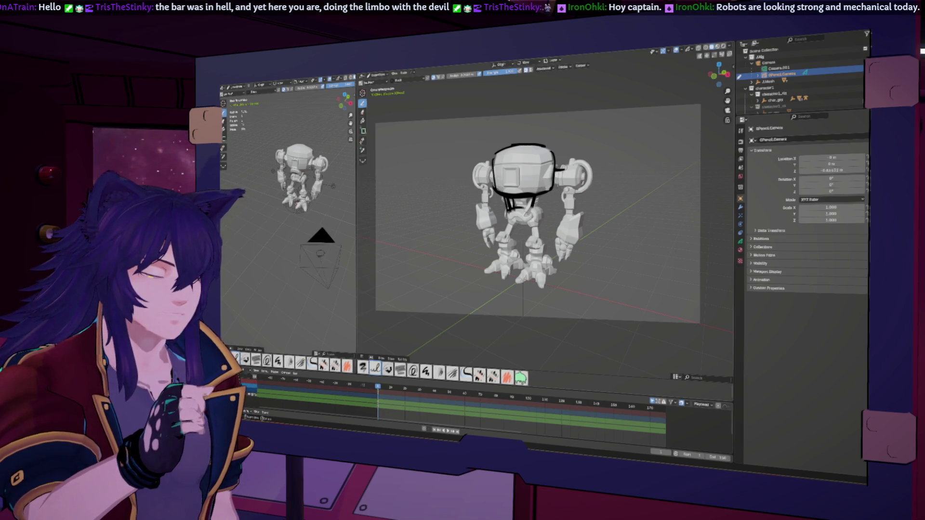
- Close the waist ellipse and sketch both leg lines with an outstretched left foot, undoing bad strokes
left_click_drag(556, 172, 562, 174)
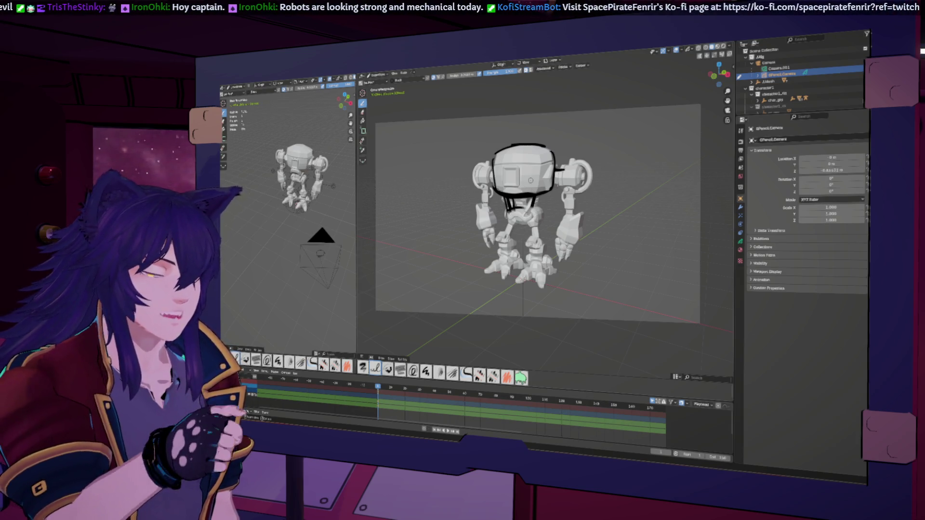
key("ctrl+z")
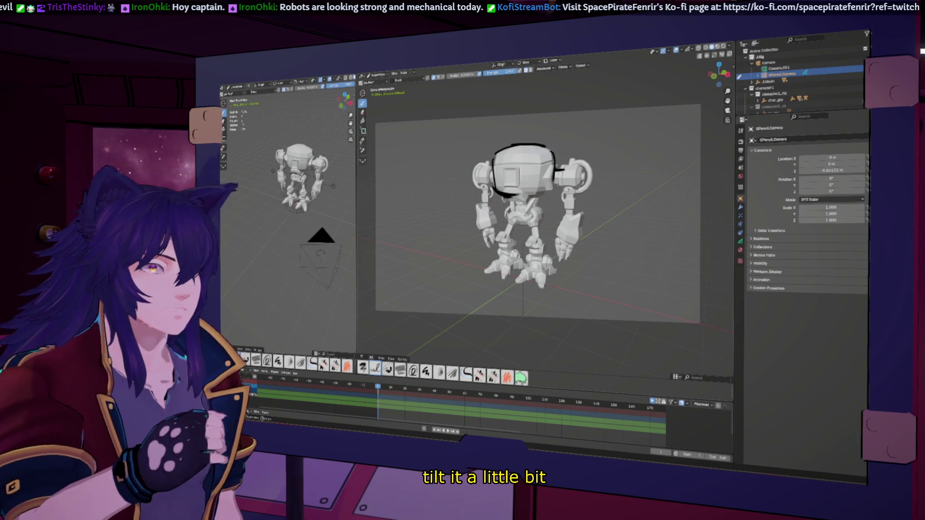
left_click_drag(537, 212, 509, 212)
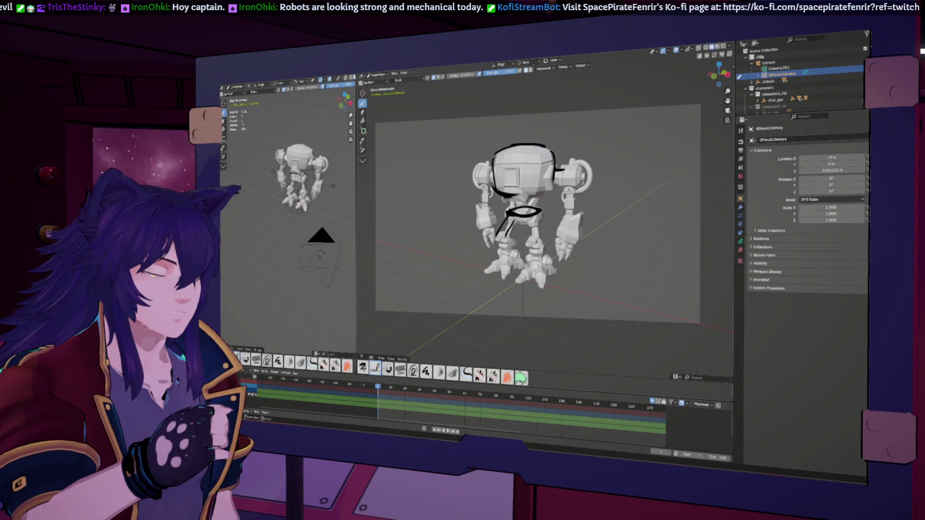
left_click_drag(497, 239, 492, 278)
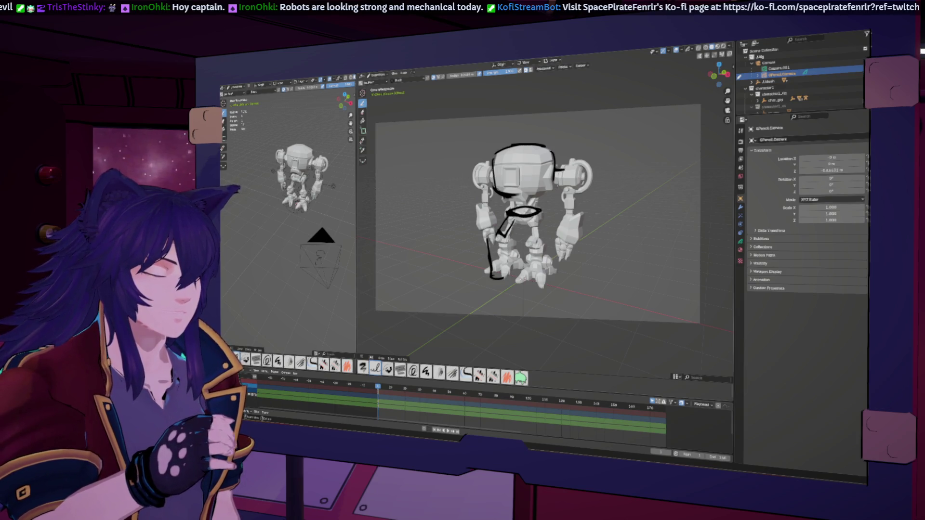
mouse_move(512, 220)
left_mouse_down()
mouse_move(510, 275)
mouse_move(508, 267)
left_mouse_up()
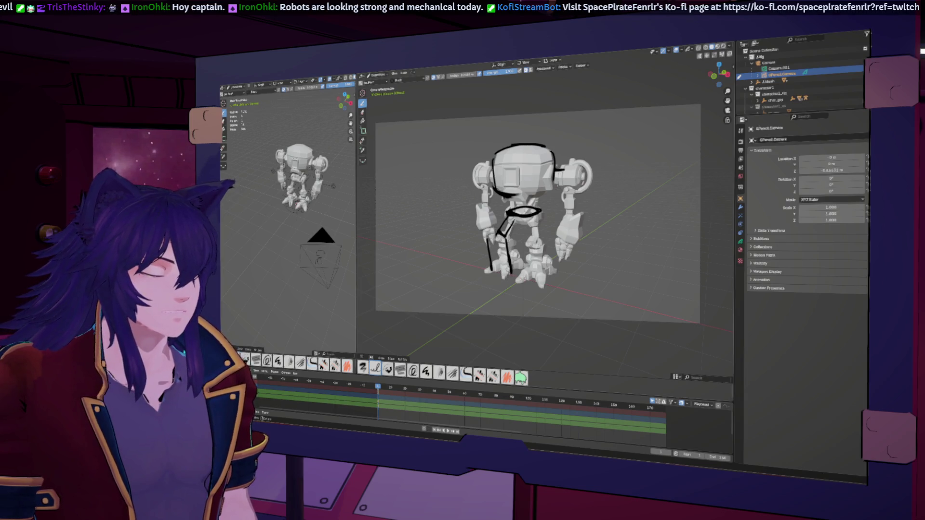
left_click_drag(490, 267, 477, 277)
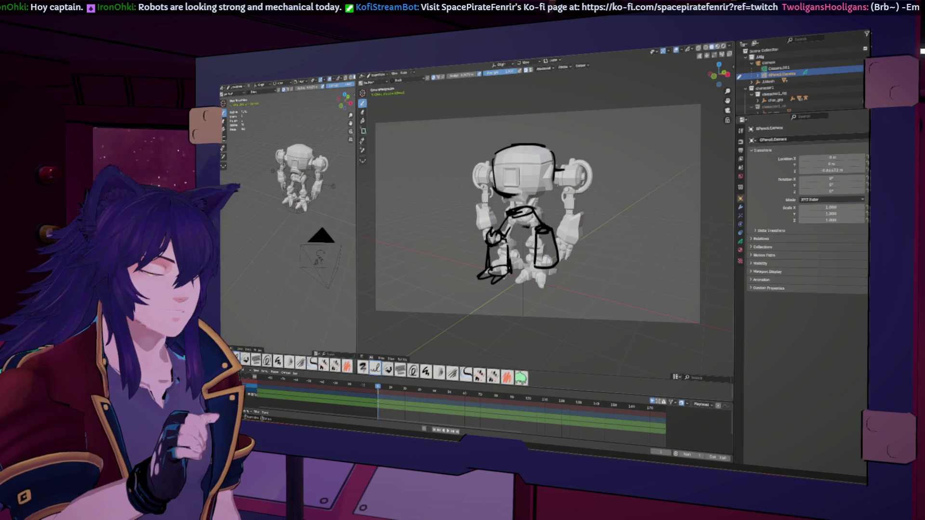
key("ctrl+z")
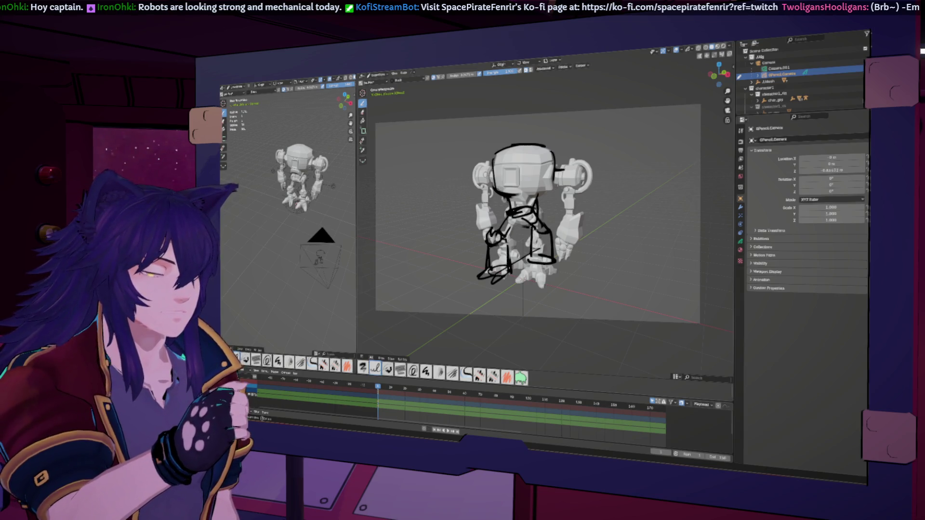
- Sketch a looped left arm and a double-looped right arm at the shoulders
mouse_move(482, 190)
left_mouse_down()
mouse_move(462, 217)
mouse_move(470, 221)
left_mouse_up()
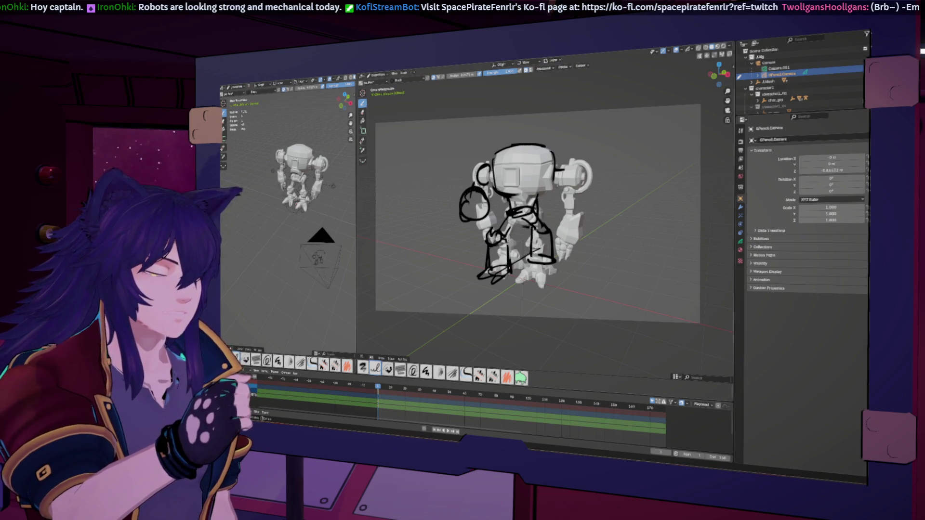
left_click_drag(564, 157, 578, 185)
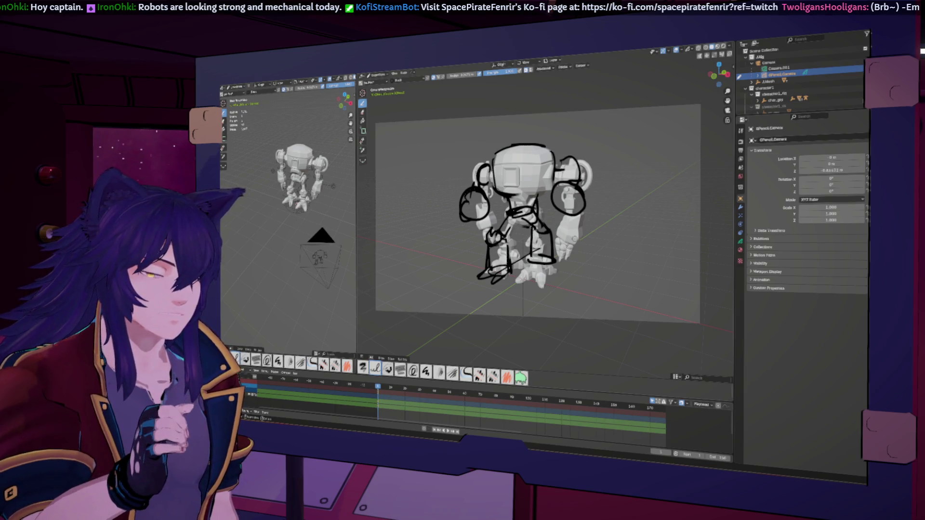
key("ctrl+z")
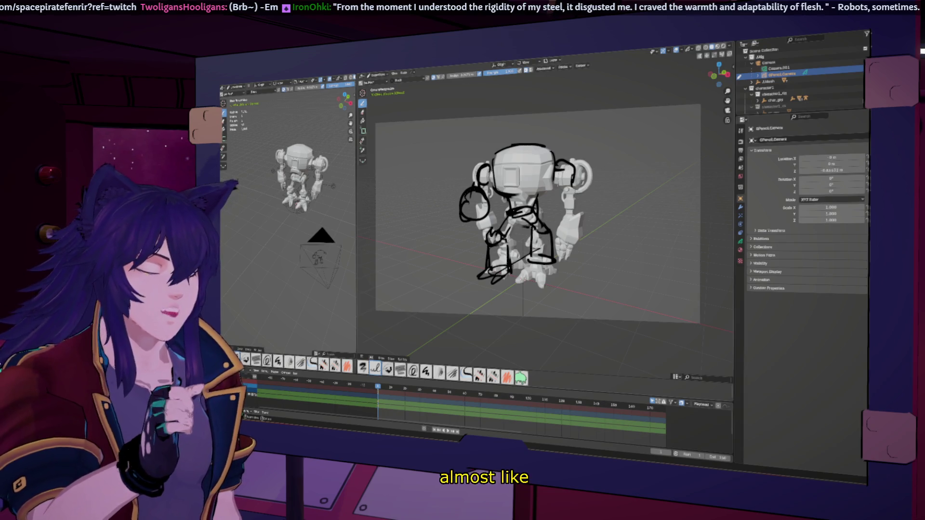
left_click_drag(571, 186, 578, 219)
left_click_drag(561, 187, 571, 212)
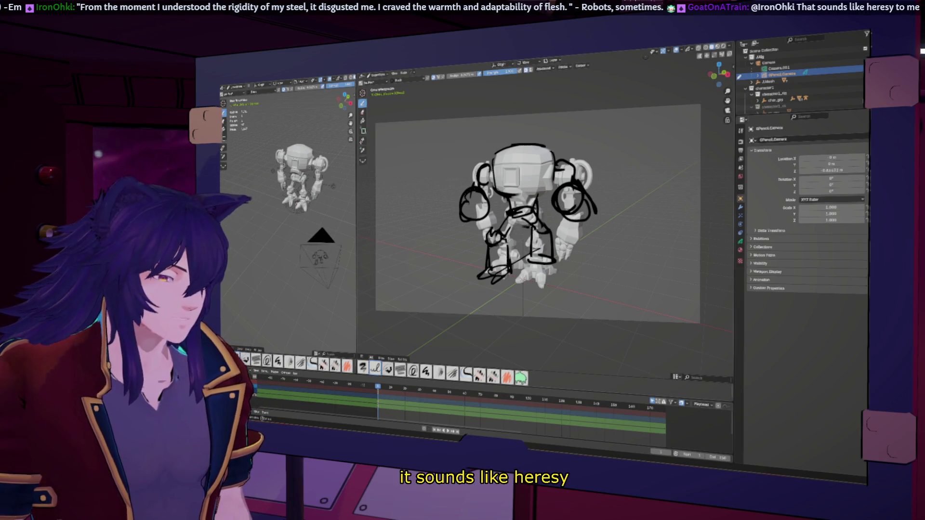
- Switch into stroke Edit mode and delete the left-arm sketch stroke
left_click(377, 76)
left_click(380, 102)
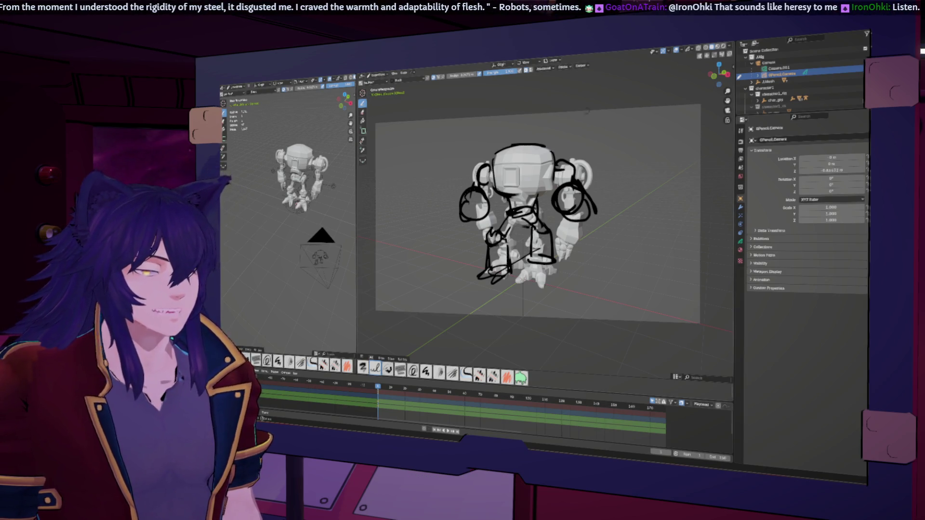
left_click(377, 76)
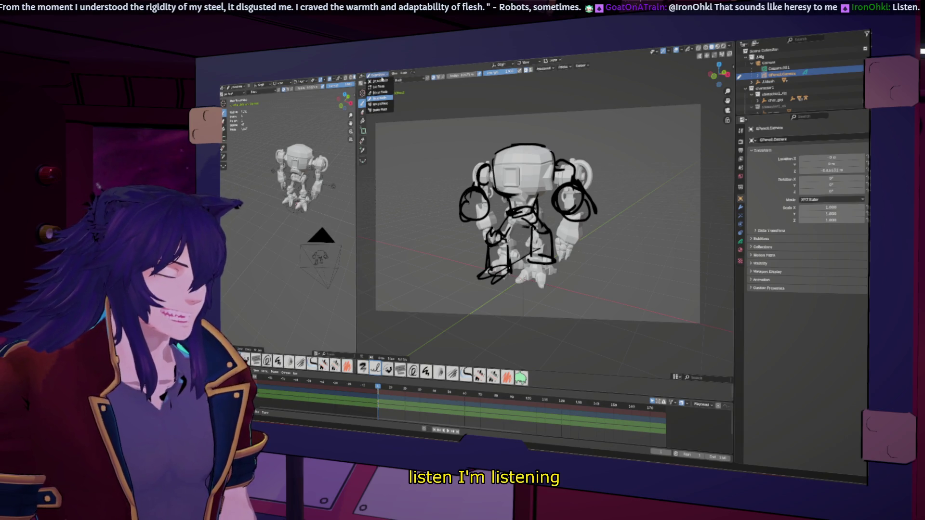
left_click(379, 99)
left_click(468, 216)
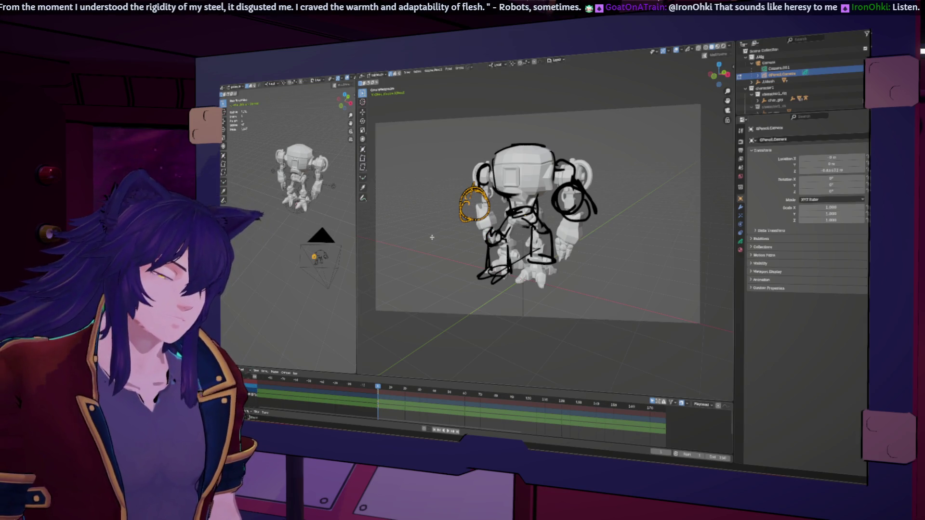
right_click(431, 236)
left_click(432, 238)
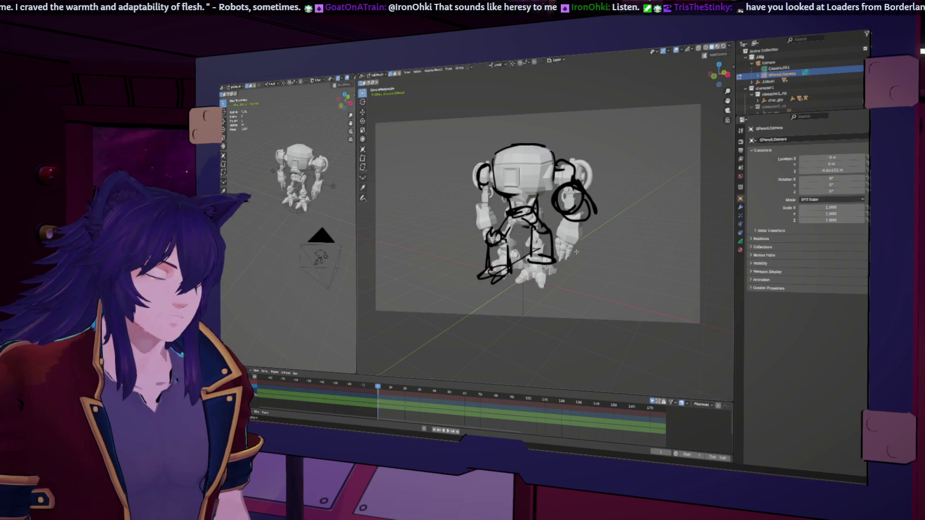
- Box-select the leg strokes and delete them with X
left_click_drag(565, 221, 468, 302)
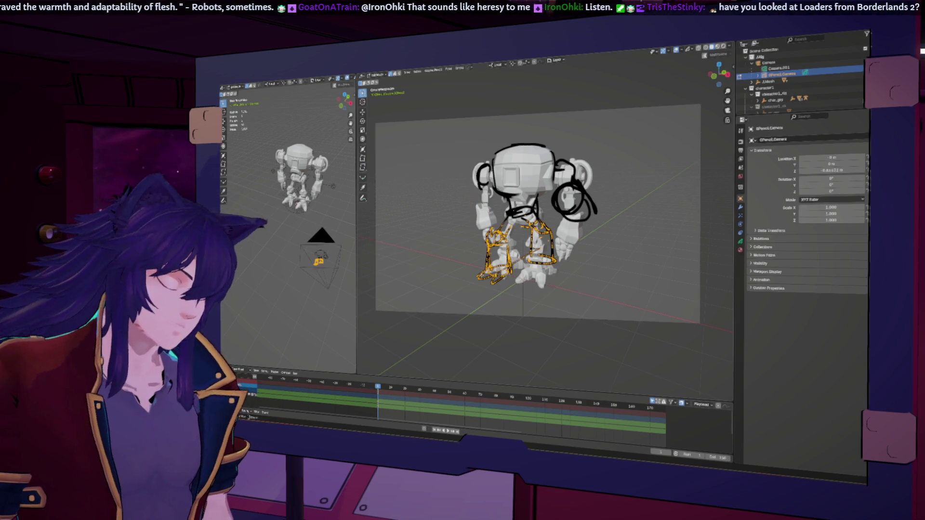
key("x")
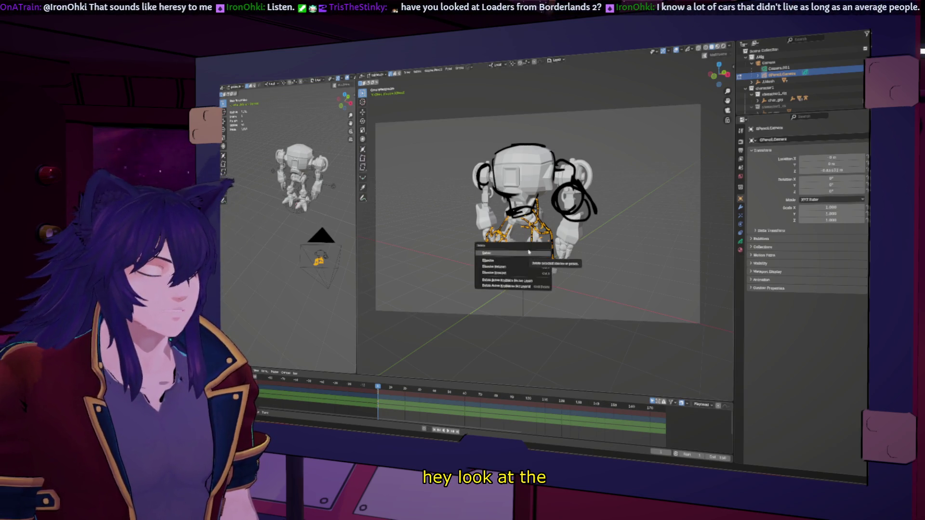
left_click(536, 258)
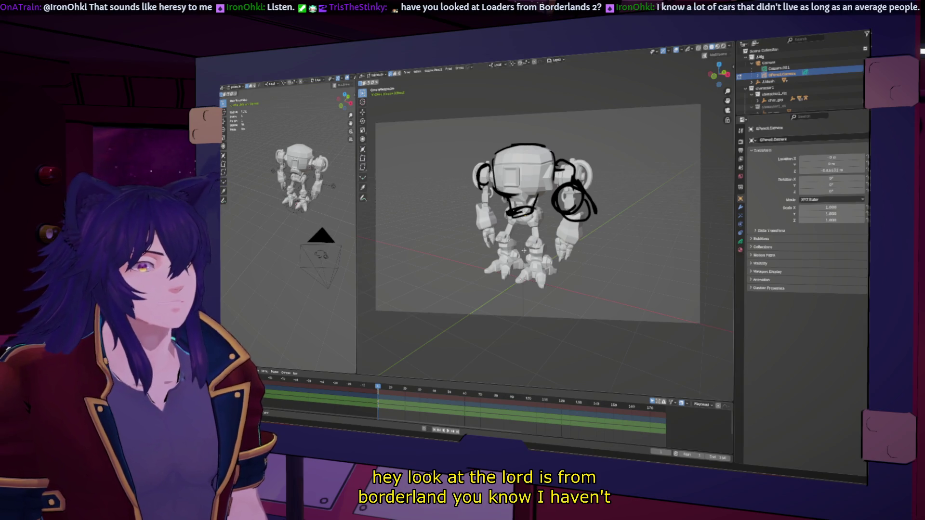
right_click(524, 250)
key("Escape")
- Cycle through Draw and other grease-pencil modes, pick the next brush, and return to Object mode
left_click(377, 74)
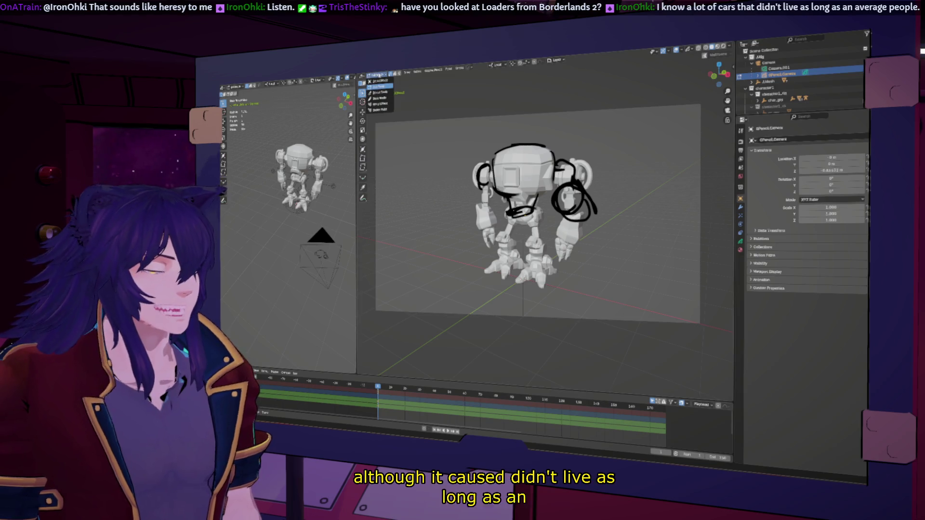
left_click(380, 97)
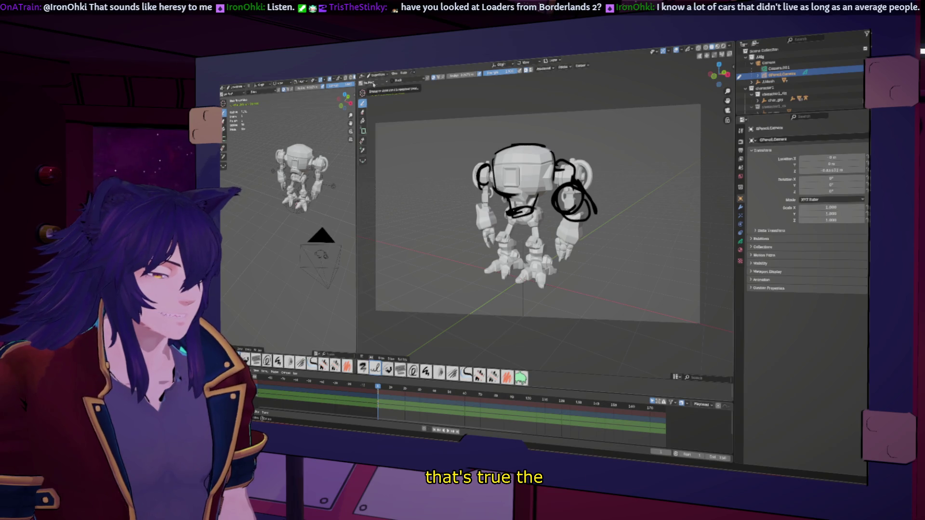
left_click(372, 82)
left_click(380, 94)
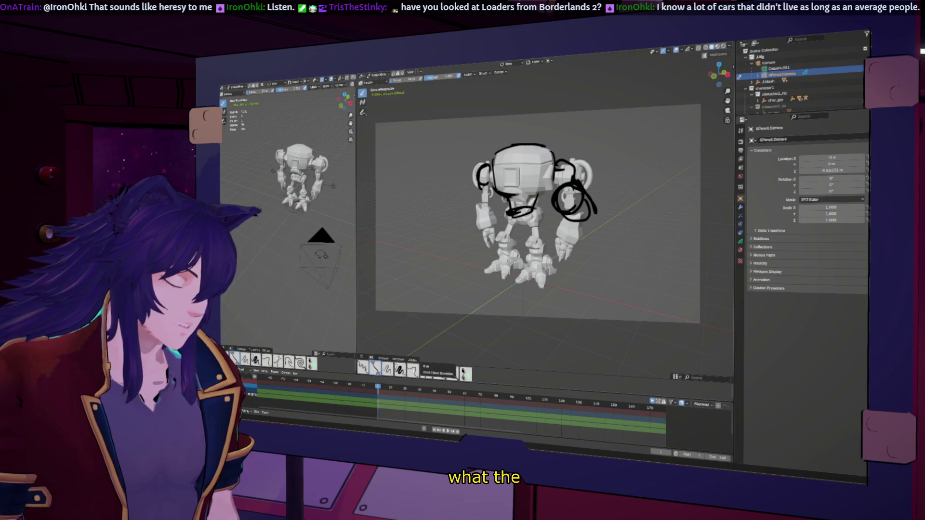
left_click(413, 370)
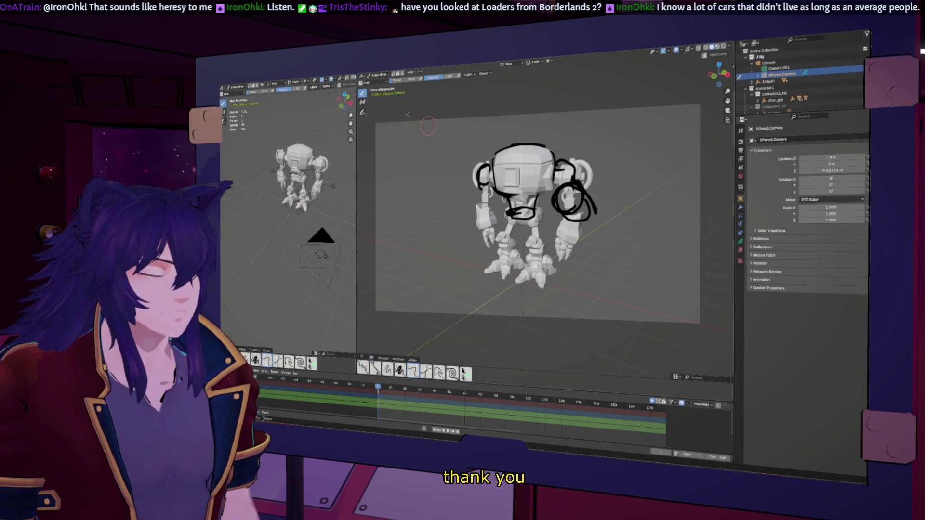
left_click(375, 75)
left_click(380, 92)
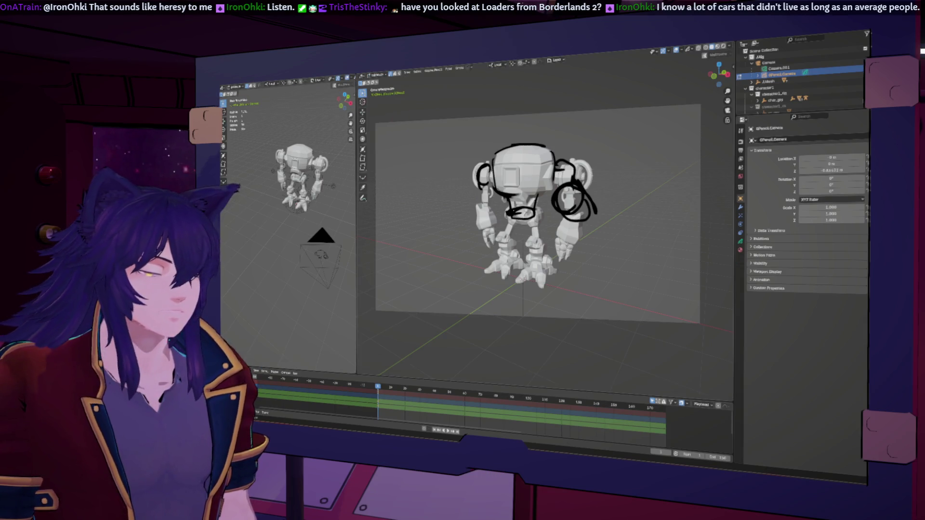
- Delete the arm circle, then select all remaining strokes and delete them, and show the desktop
left_click(553, 249)
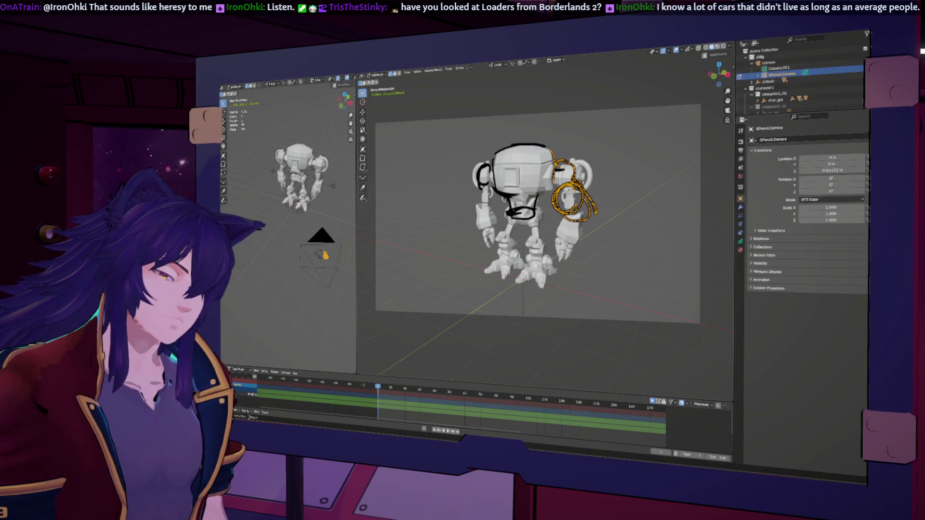
key("x")
left_click(527, 249)
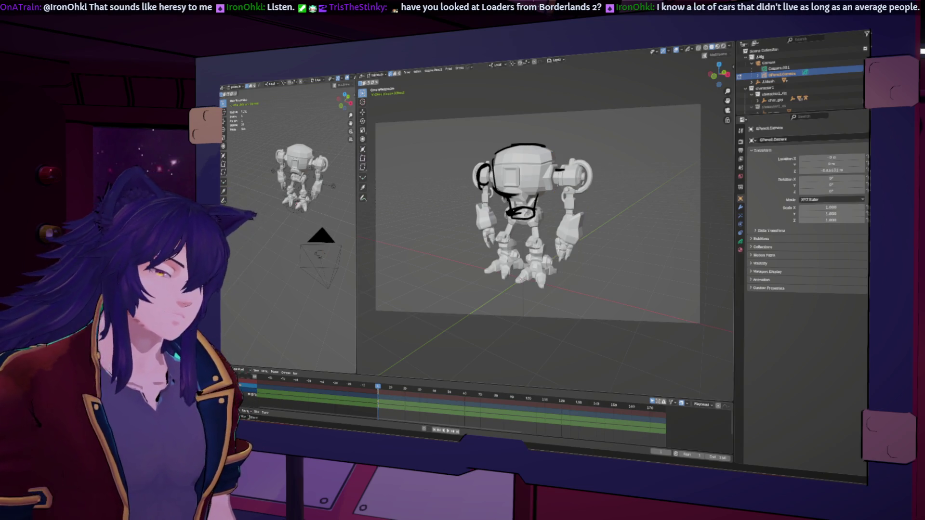
key("a")
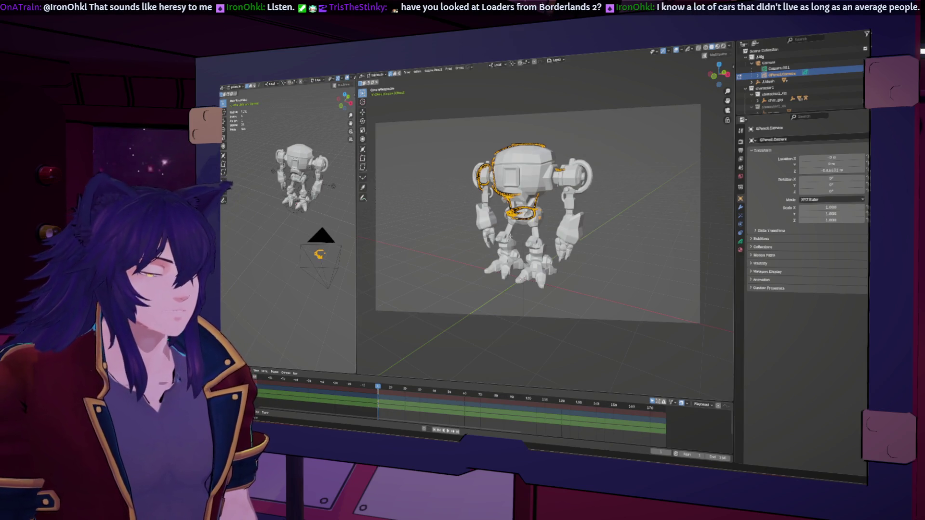
key("x")
left_click(505, 236)
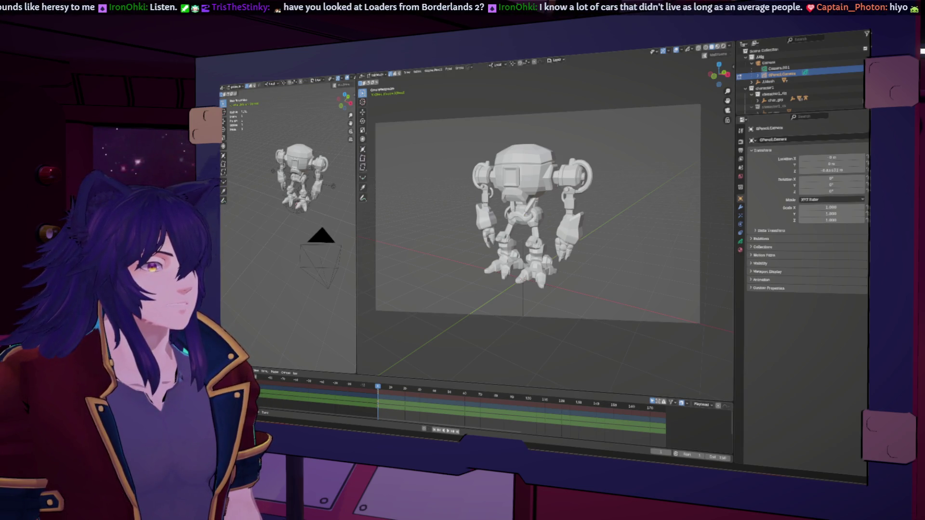
key("super+d")
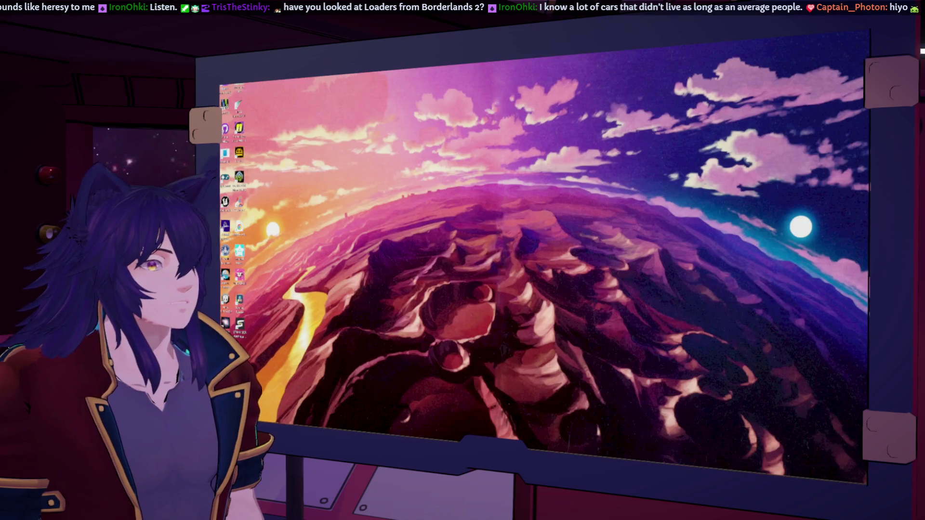
- Toggle Win+D to bring the Blender window back from the desktop
key("super+d")
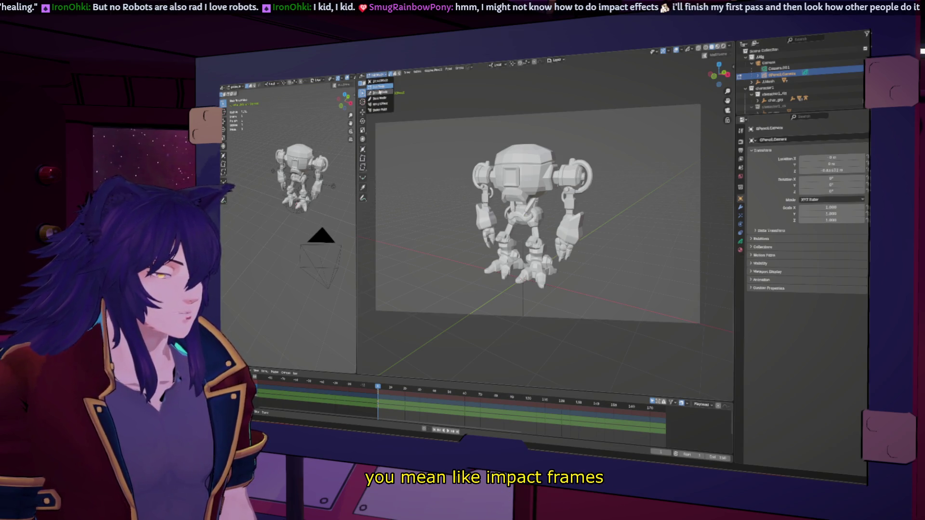
- Return the grease pencil to Object mode and frame the left viewport through the camera
left_click(381, 96)
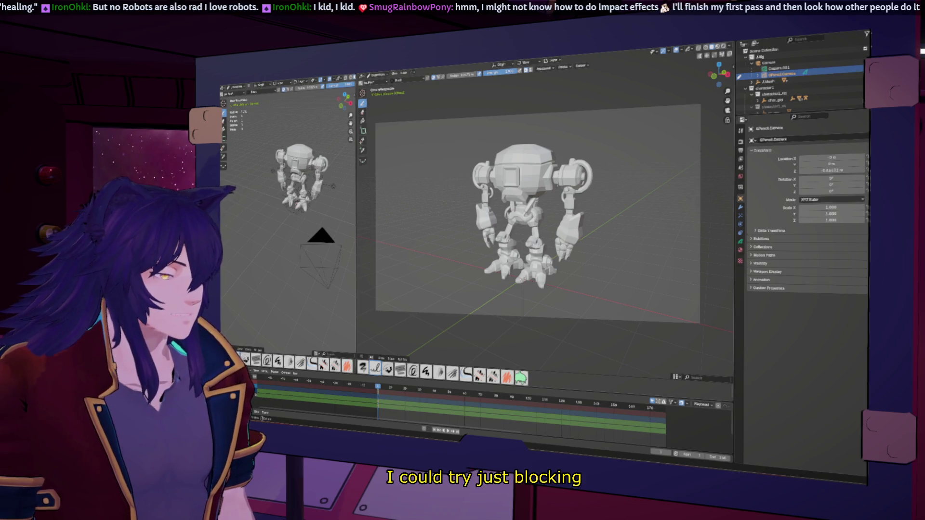
left_click(377, 76)
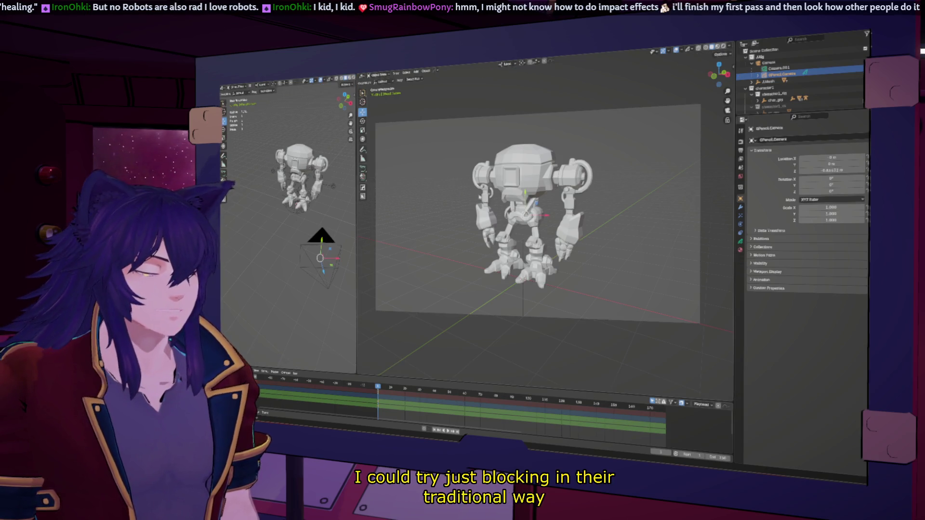
left_click(681, 49)
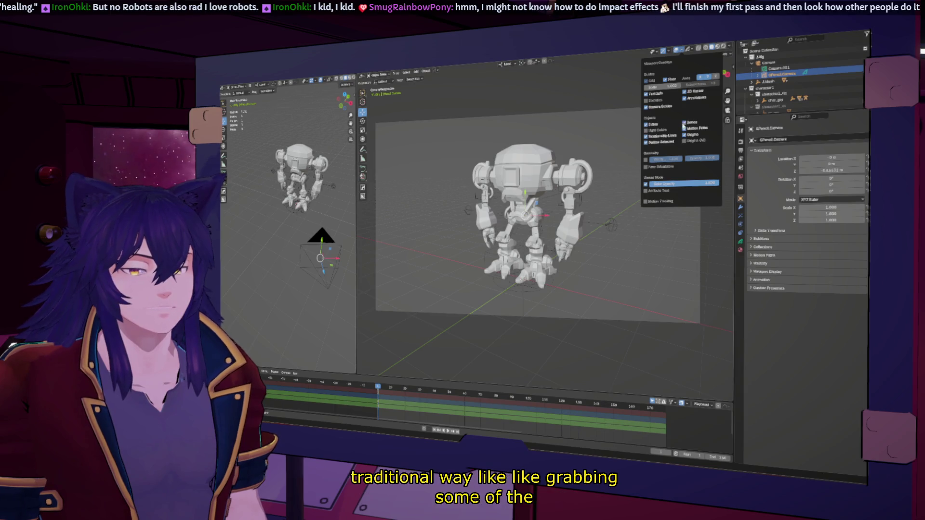
mouse_move(549, 217)
middle_mouse_down()
mouse_move(589, 214)
mouse_move(548, 241)
middle_mouse_up()
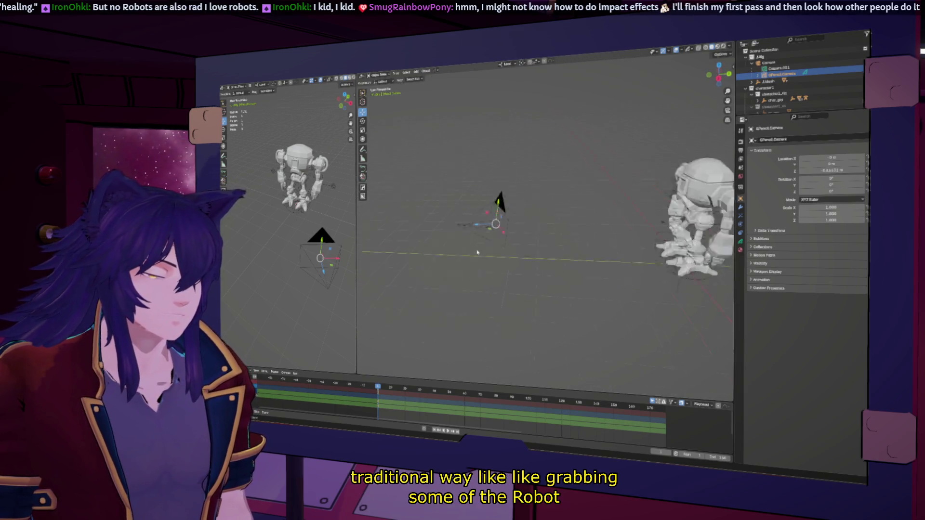
key("KP_0")
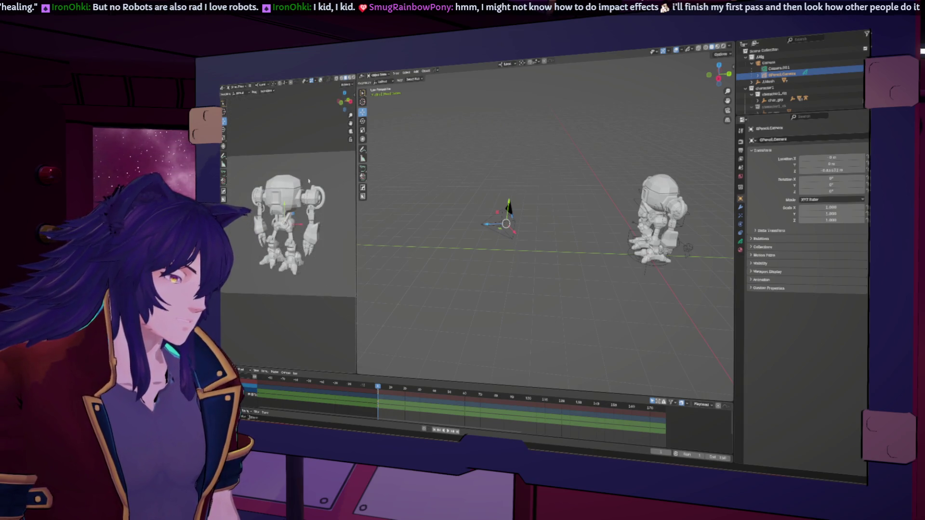
- Deselect the camera, centre the right view on the robot, and select all objects
left_click(427, 208)
left_click(324, 80)
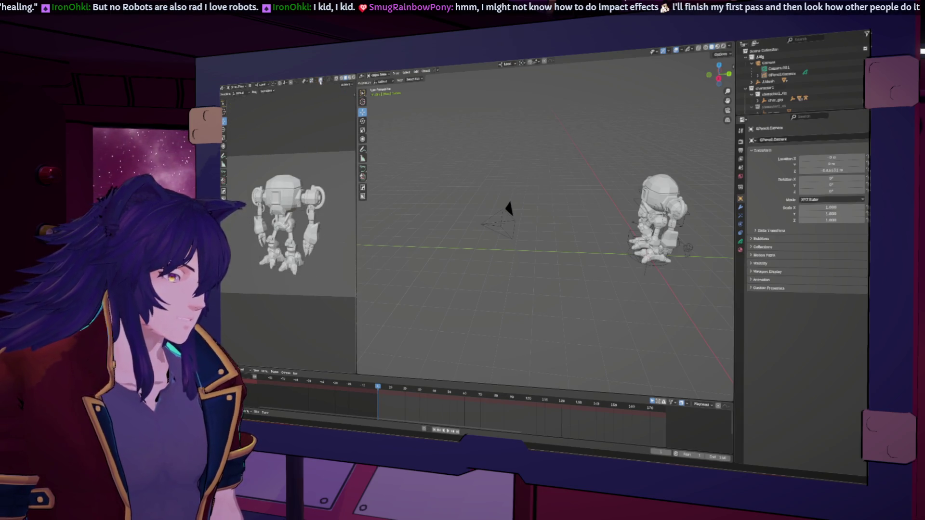
scroll(289, 216, "down", 2)
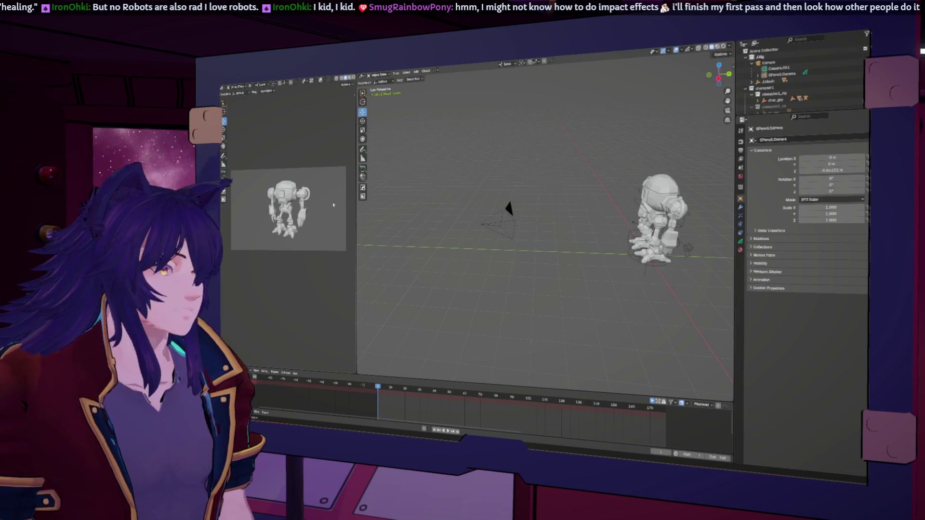
scroll(451, 202, "up", 1)
mouse_move(572, 212)
middle_mouse_down()
mouse_move(506, 210)
mouse_move(537, 210)
middle_mouse_up()
scroll(507, 210, "up", 3)
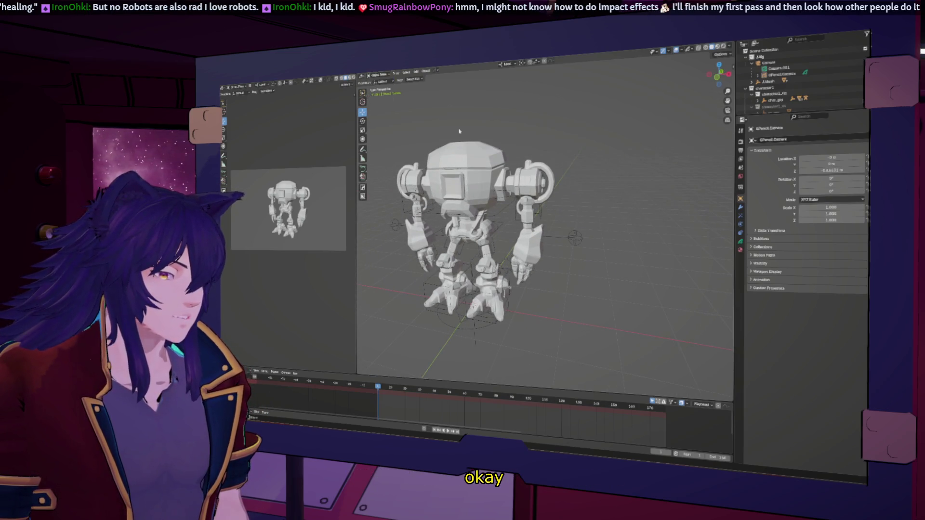
key("a")
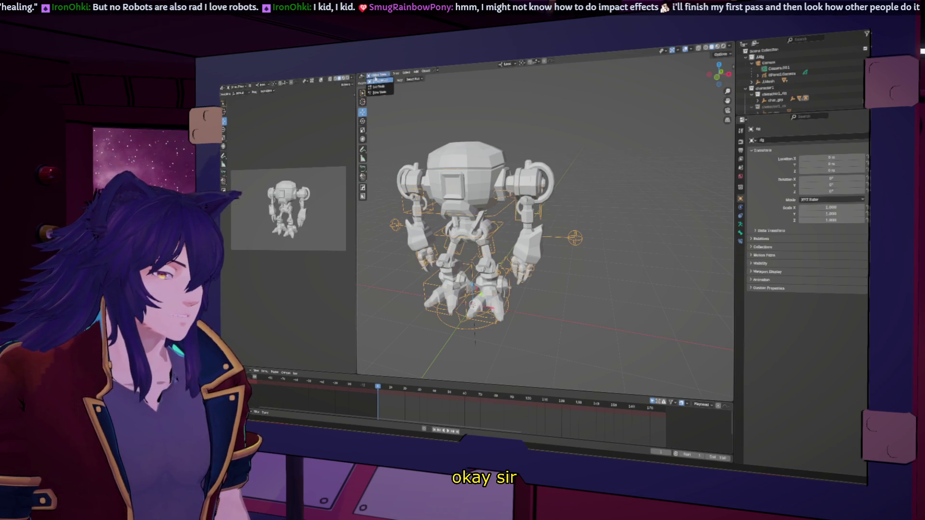
- Put the rig into Pose Mode, widen the reference area, and orbit to a frontal view
left_click(376, 93)
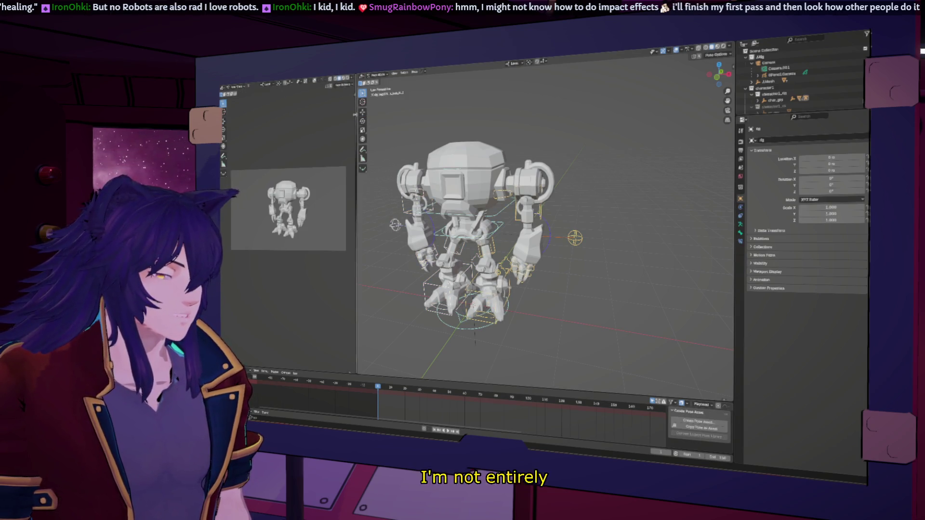
left_click_drag(357, 94, 504, 96)
mouse_move(567, 321)
middle_mouse_down()
mouse_move(620, 229)
mouse_move(626, 284)
middle_mouse_up()
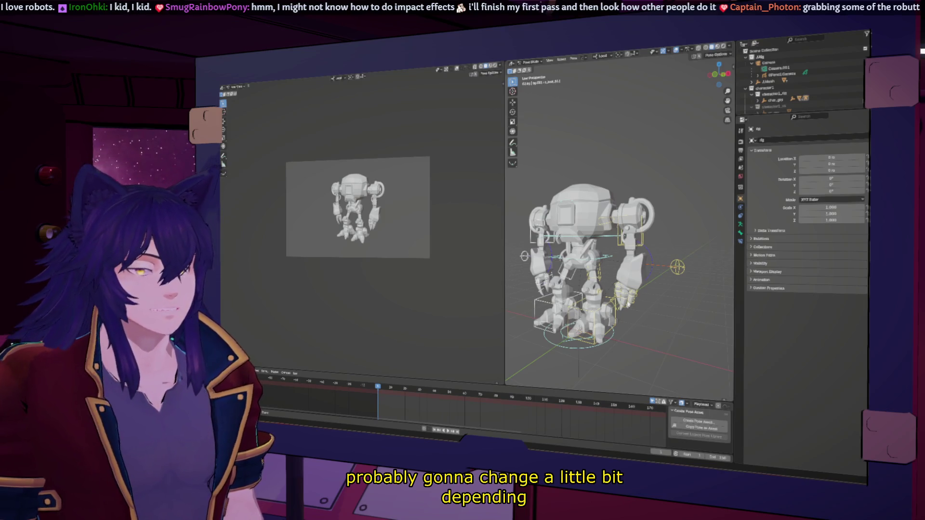
left_click(589, 322)
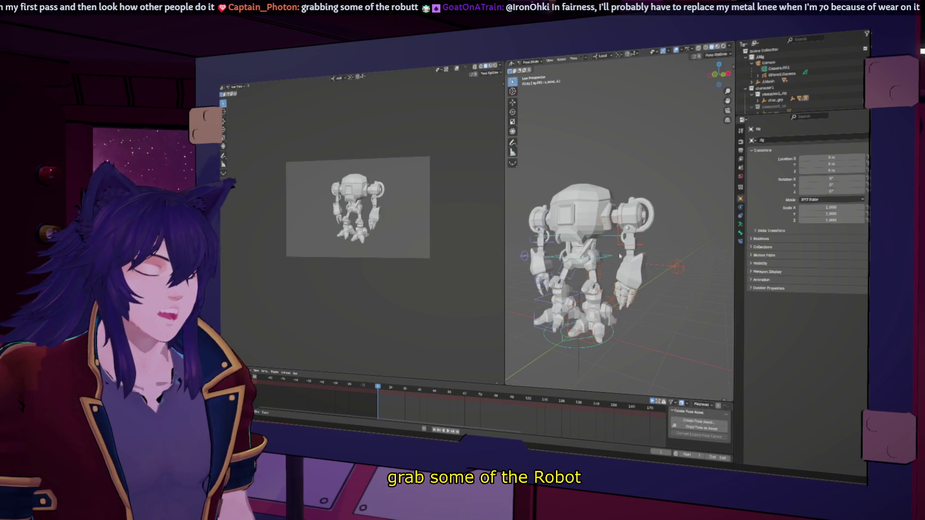
- Enlarge the 3D view beside a narrower reference and show the N side panel transforms
middle_click_drag(607, 239, 593, 261)
left_click_drag(506, 205, 396, 205)
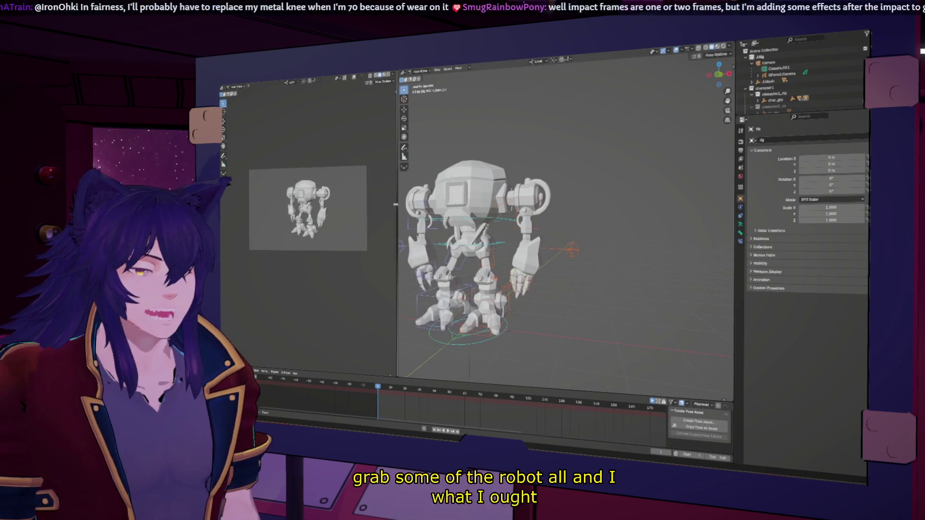
key("n")
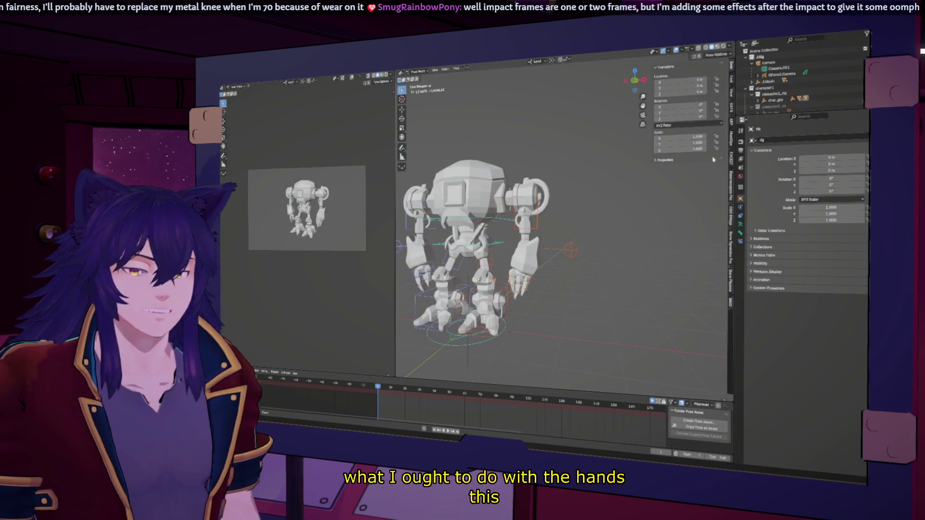
- Show the rig's Tool properties, flip the arm's IK/FK switch and undo it back to the original value
left_click(732, 103)
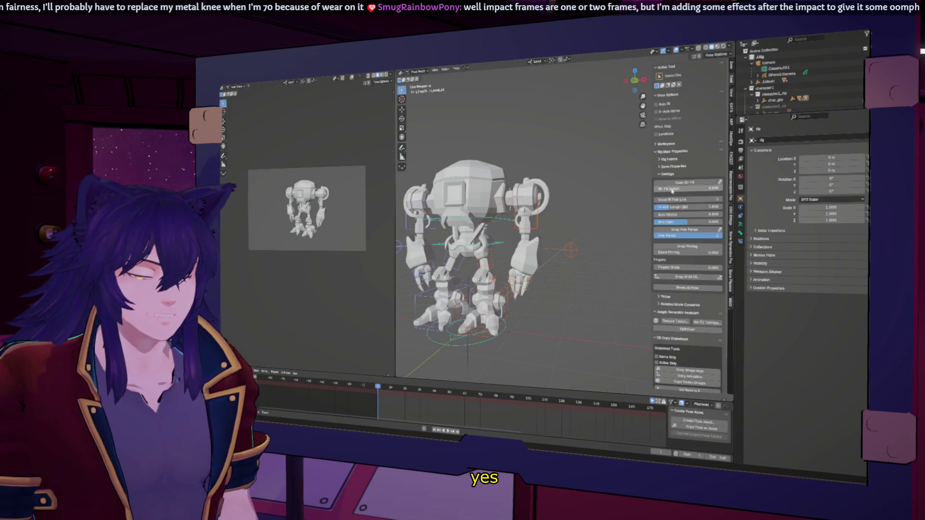
left_click(671, 189)
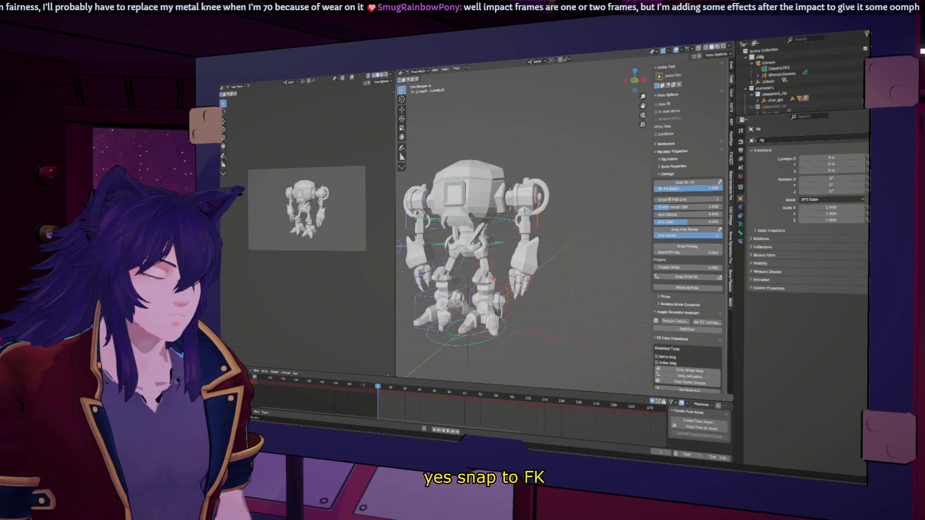
key("ctrl+z")
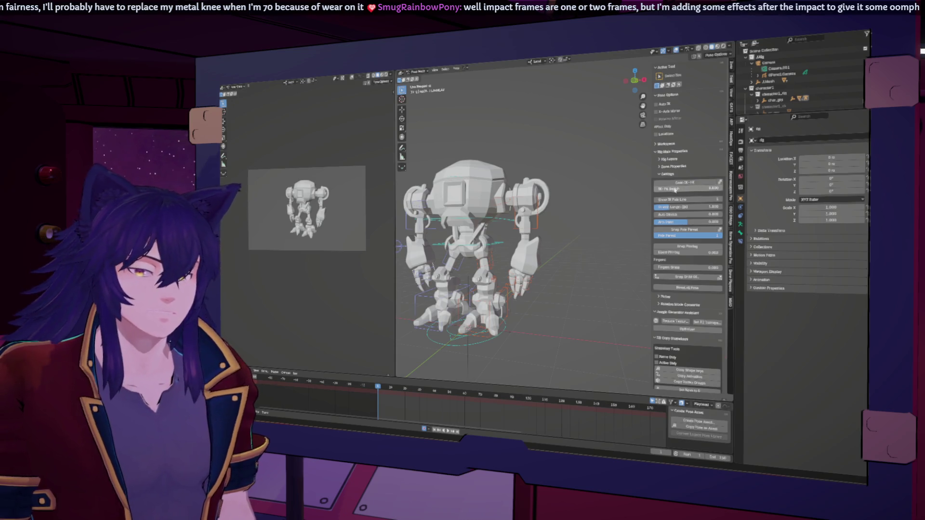
mouse_move(595, 225)
middle_mouse_down()
mouse_move(590, 210)
mouse_move(579, 217)
middle_mouse_up()
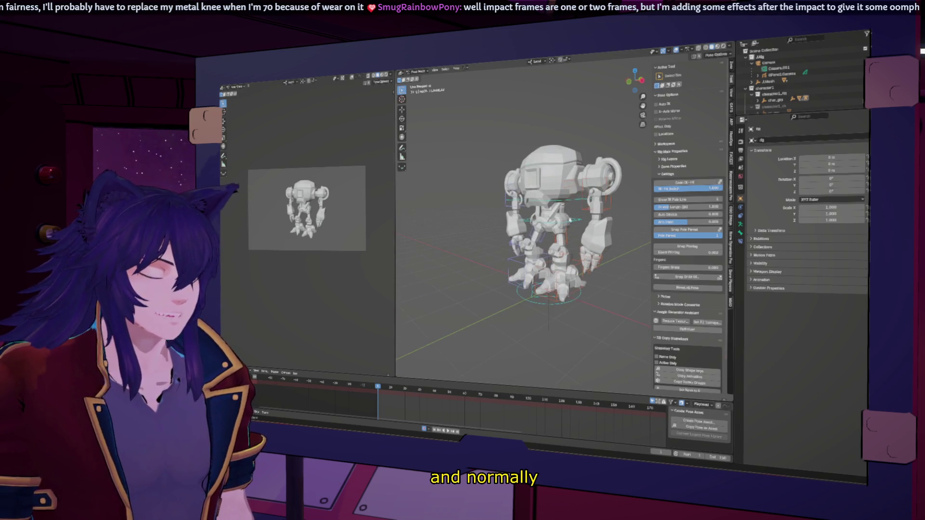
- Toggle the robot into wireframe shading, widen the 3D view and settle on a three-quarter view of the rig
left_click(700, 48)
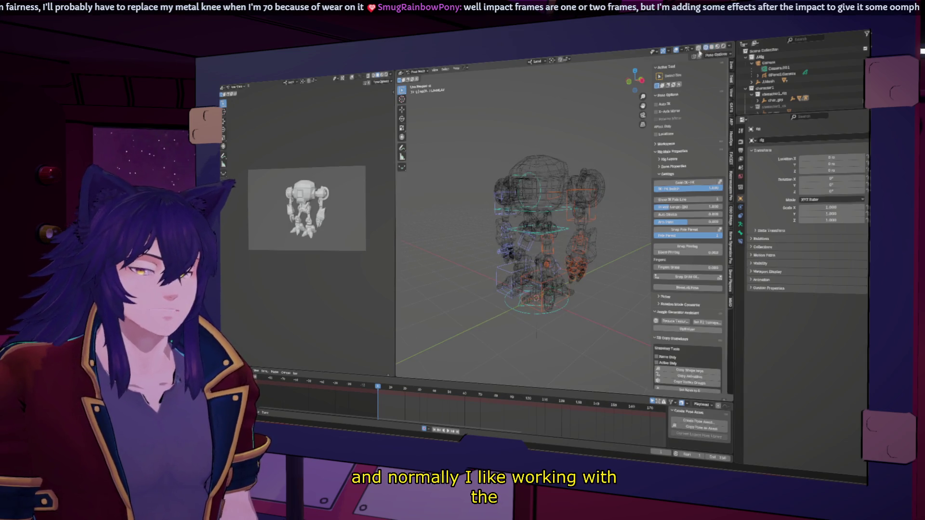
left_click(584, 245)
mouse_move(584, 245)
middle_mouse_down()
mouse_move(410, 254)
mouse_move(605, 235)
mouse_move(556, 250)
middle_mouse_up()
scroll(605, 236, "up", 3)
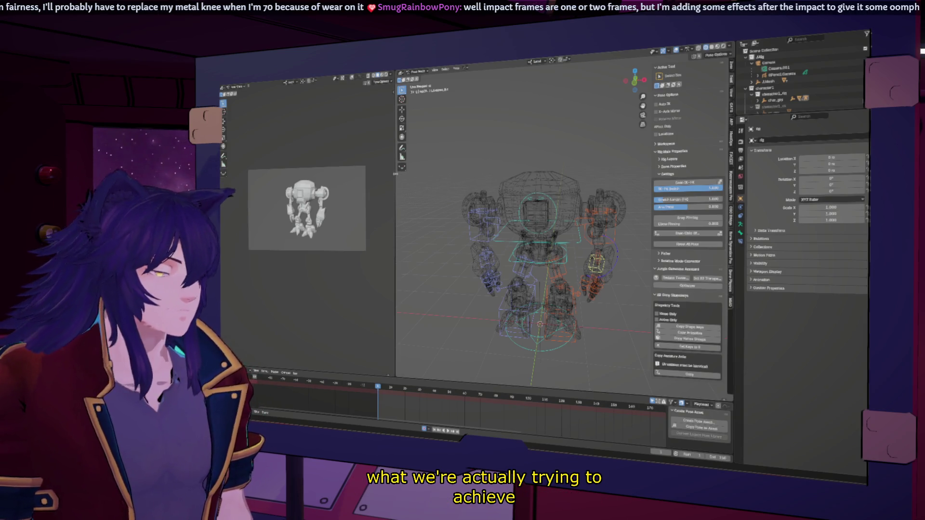
left_click_drag(396, 177, 345, 176)
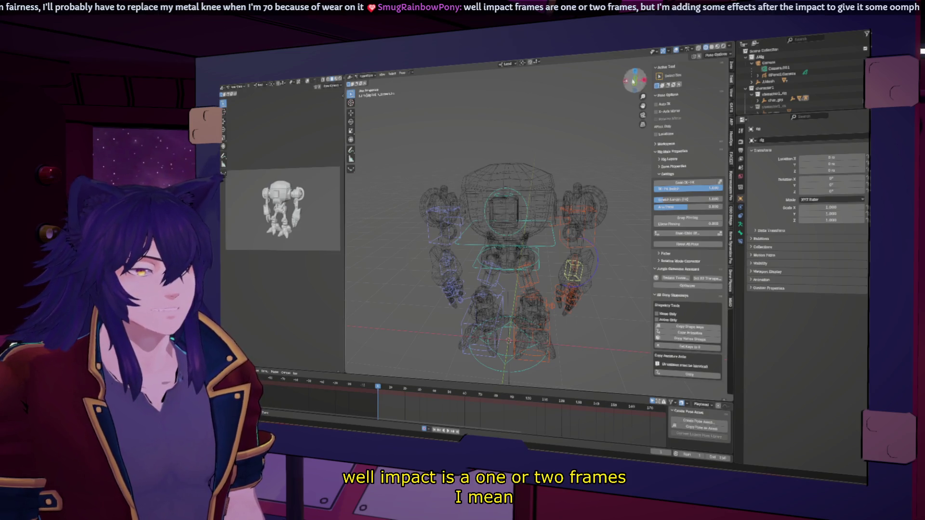
key("shift+z")
mouse_move(520, 271)
middle_mouse_down()
mouse_move(574, 275)
mouse_move(506, 249)
middle_mouse_up()
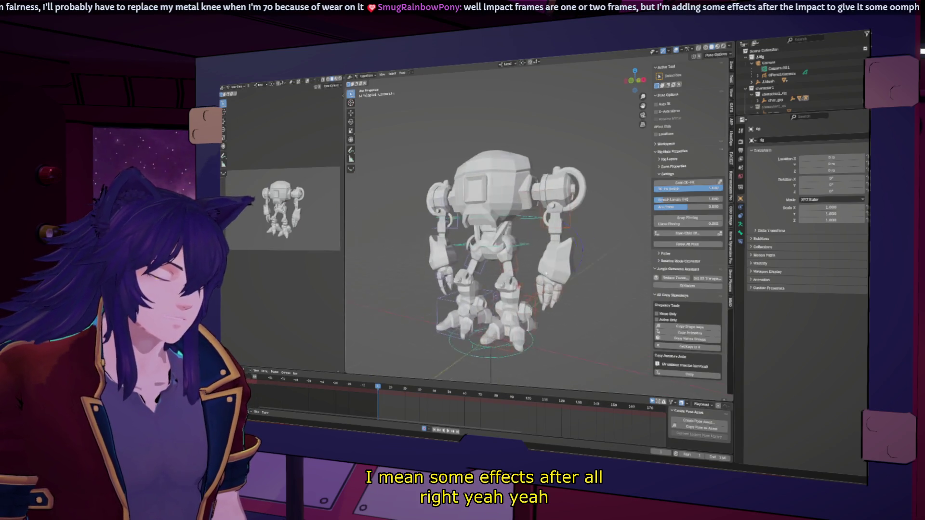
key("shift+z")
key("KP_3")
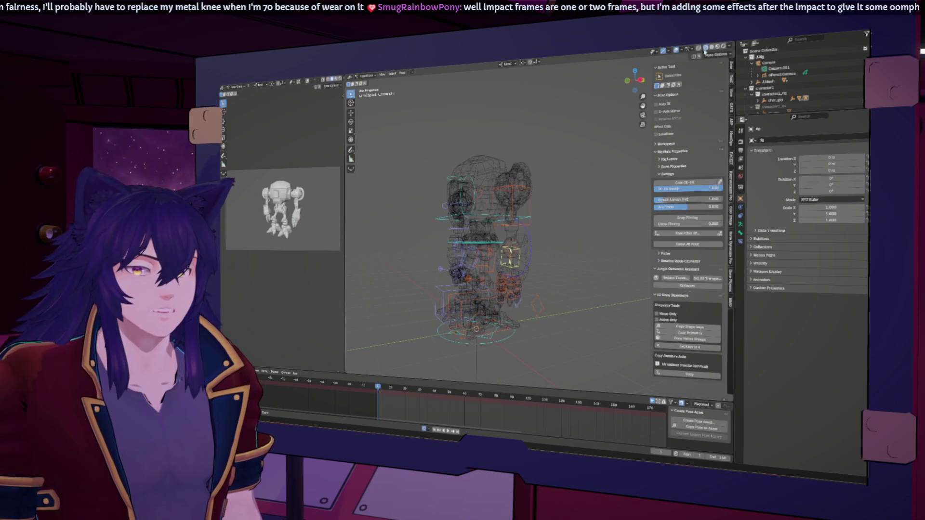
middle_click_drag(637, 127, 513, 244)
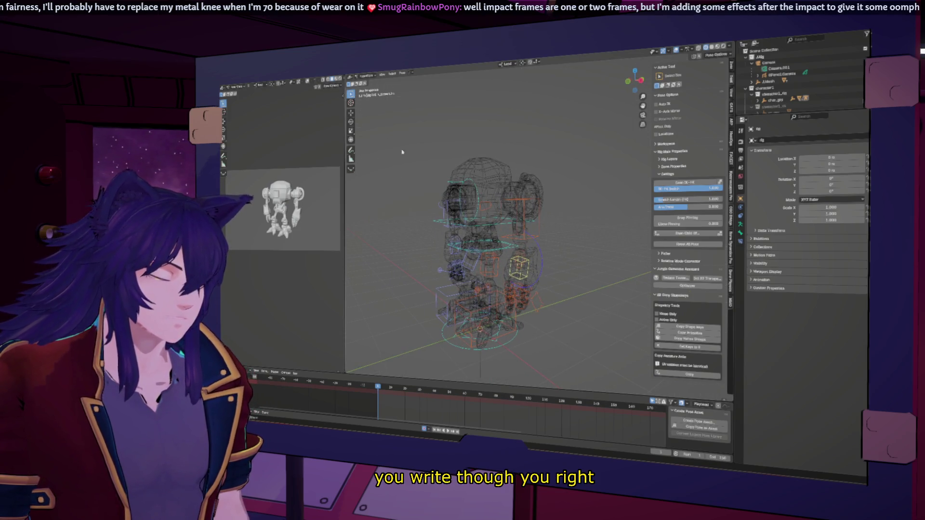
- Rotate the selected arm control with the Rotate tool's gizmo ring, then view the rig from the front
left_click(351, 121)
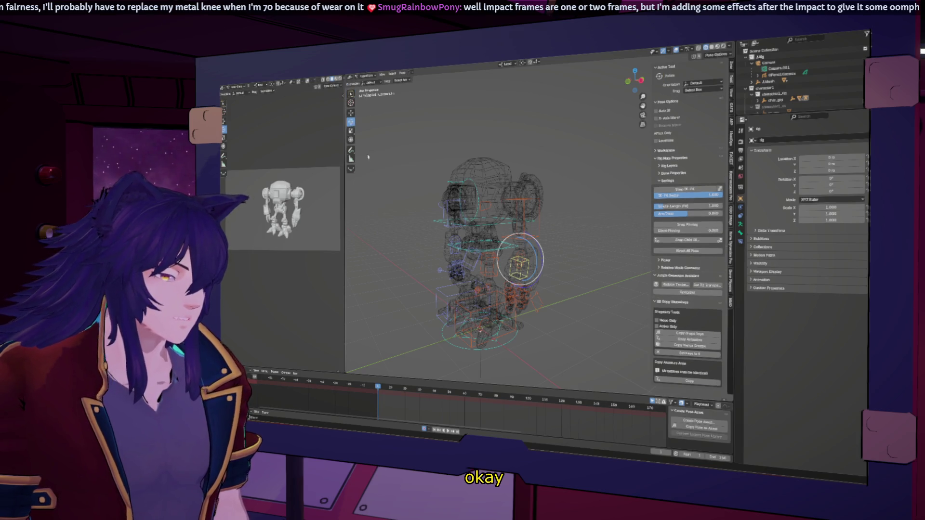
left_click_drag(533, 242, 530, 244)
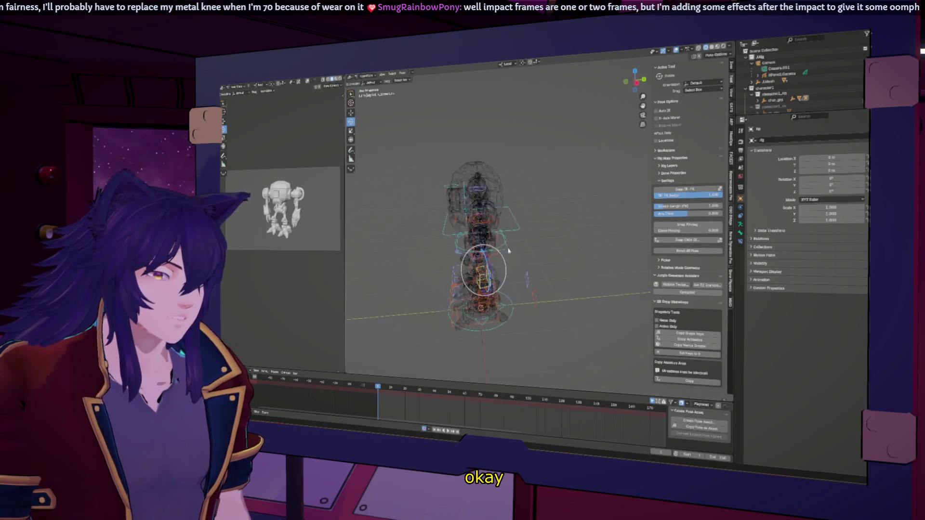
mouse_move(528, 243)
left_mouse_down()
mouse_move(540, 262)
mouse_move(540, 227)
left_mouse_up()
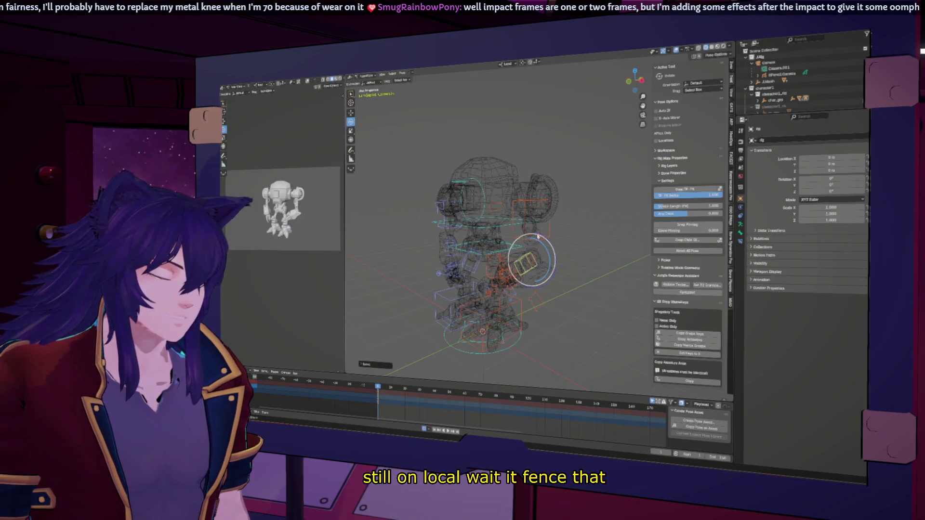
mouse_move(540, 227)
middle_mouse_down()
mouse_move(571, 239)
mouse_move(550, 285)
middle_mouse_up()
- Select the upper-arm control and rotate it around its Y axis, confirming the new angle
left_click(549, 285)
left_click(545, 289)
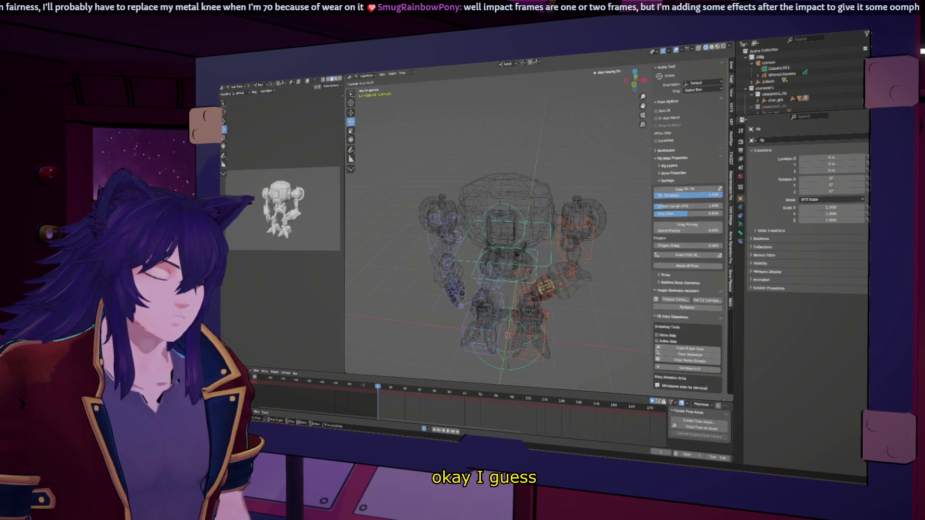
left_click(549, 284)
left_click(582, 230)
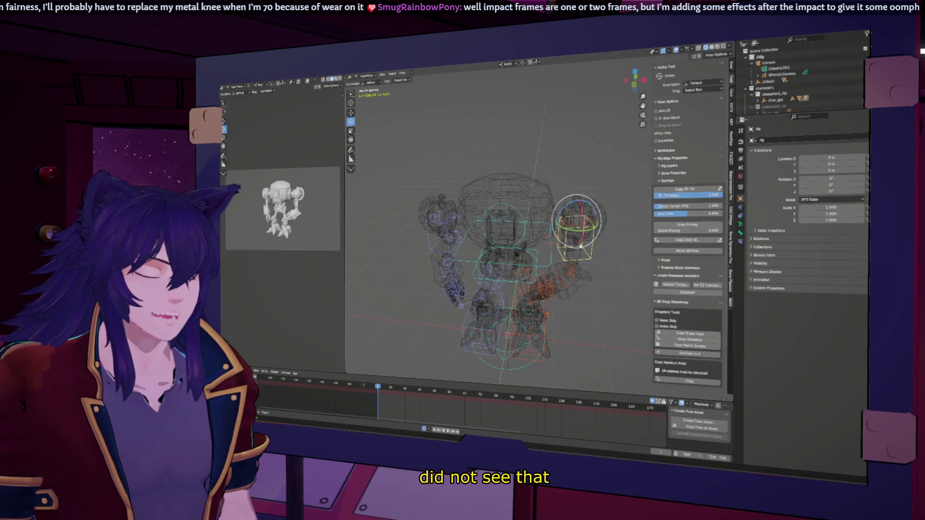
key("r")
key("y")
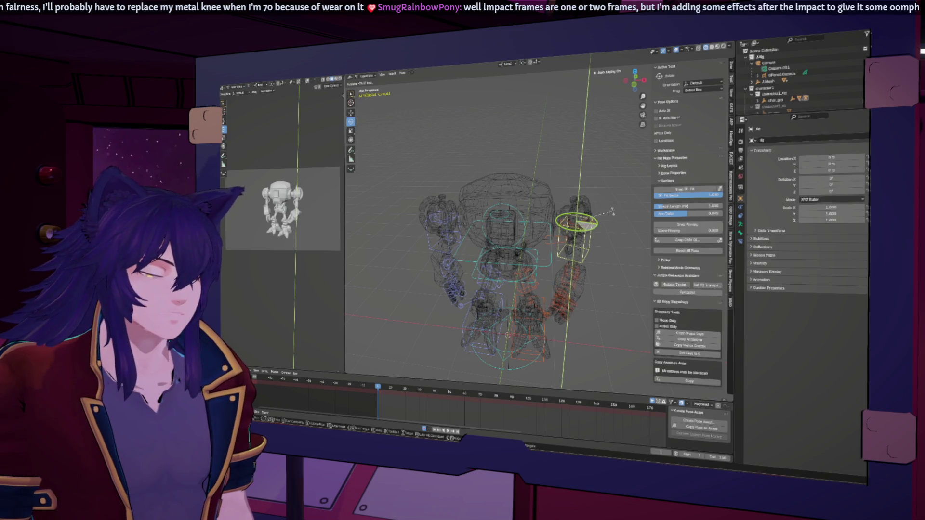
left_click(607, 231)
- Twist a torso bone around its vertical axis and bring up the reference view's shading settings
middle_click_drag(620, 292, 549, 238)
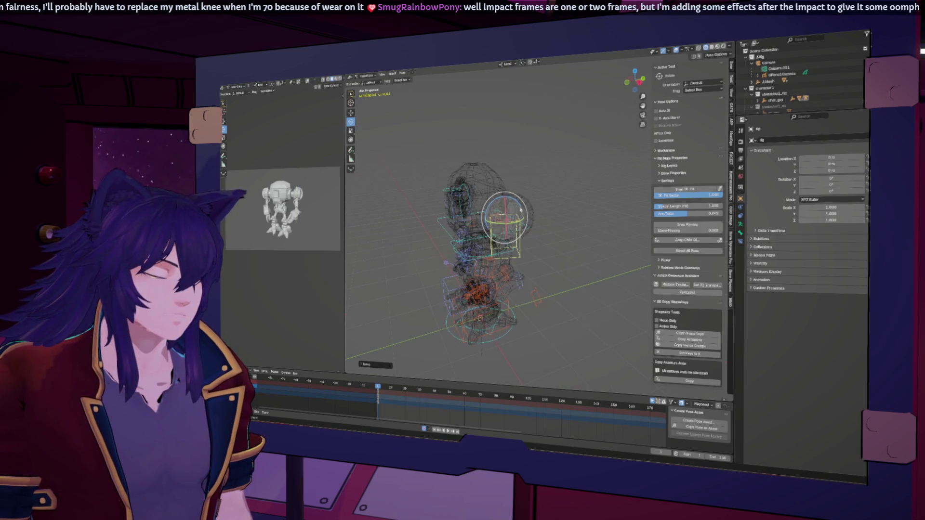
left_click_drag(521, 200, 509, 217)
left_click(470, 261)
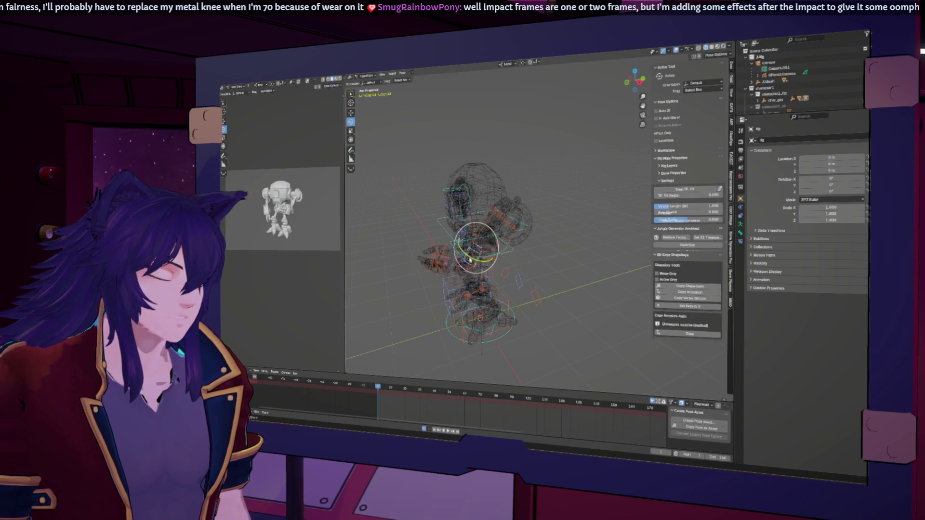
left_click_drag(481, 246, 471, 252)
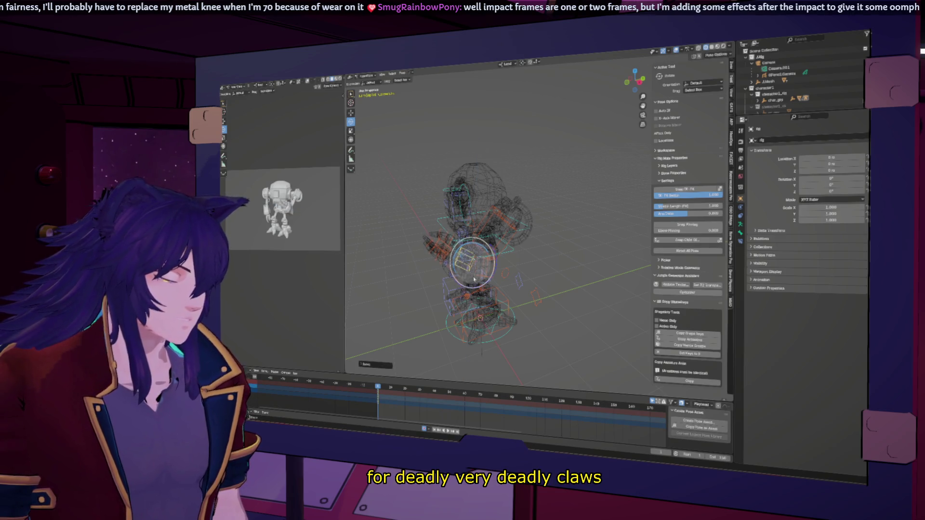
scroll(330, 246, "up", 3)
scroll(329, 246, "up", 3)
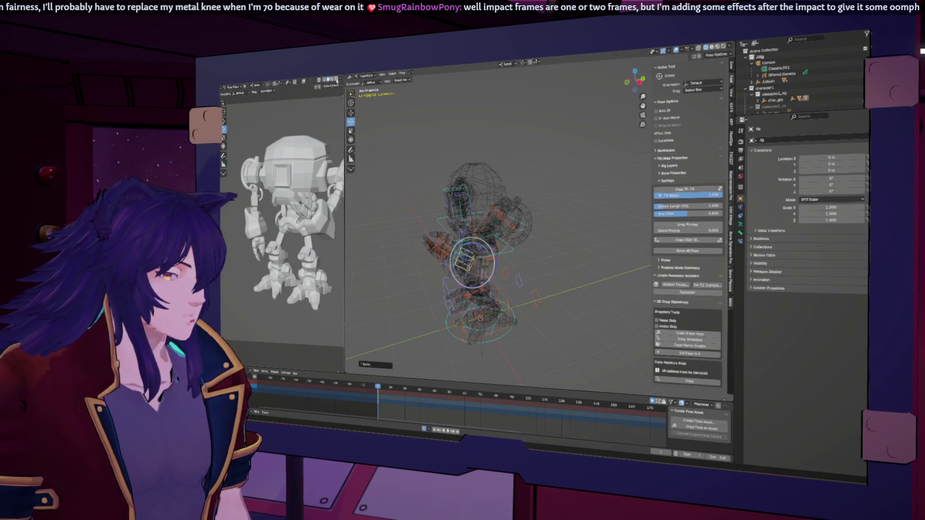
left_click(339, 78)
- Show the reference robot flat-lit in texture colours through its camera, and rotate the arm bone around Z
left_click(354, 119)
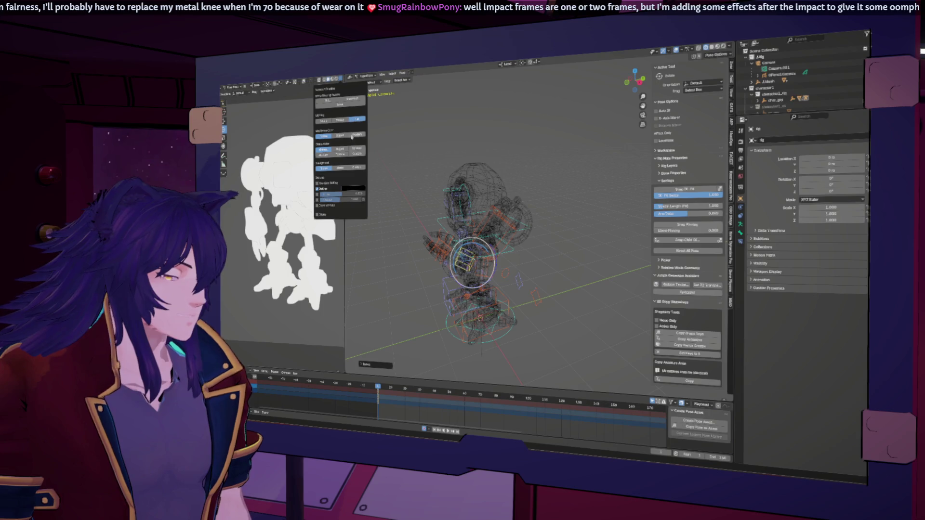
left_click(345, 155)
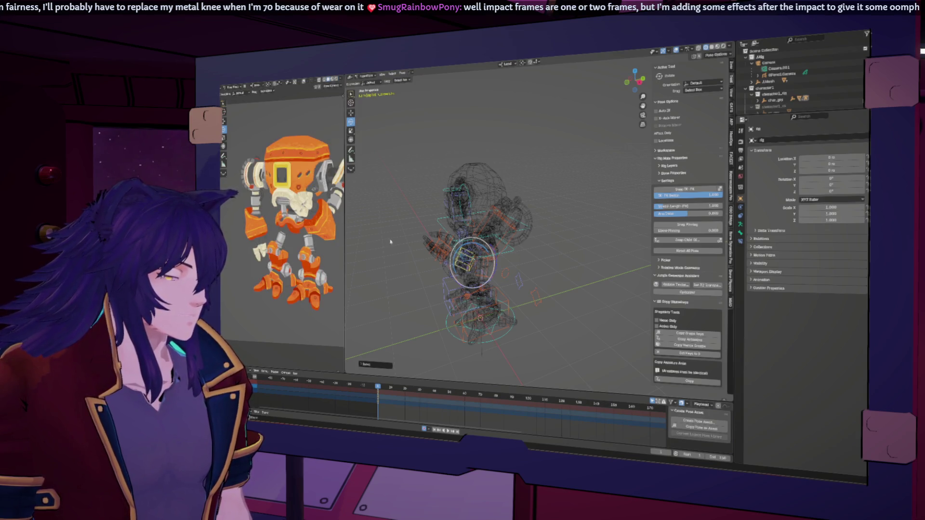
key("KP_0")
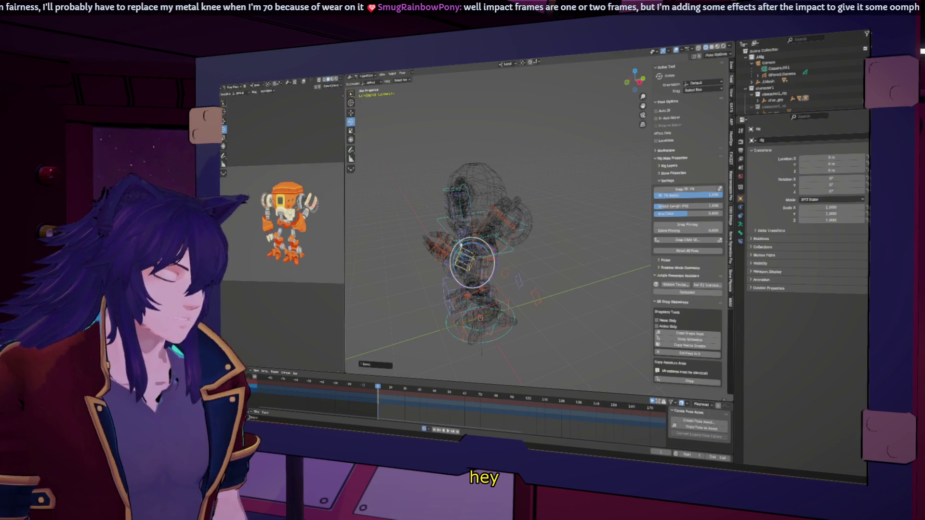
key("r")
key("z")
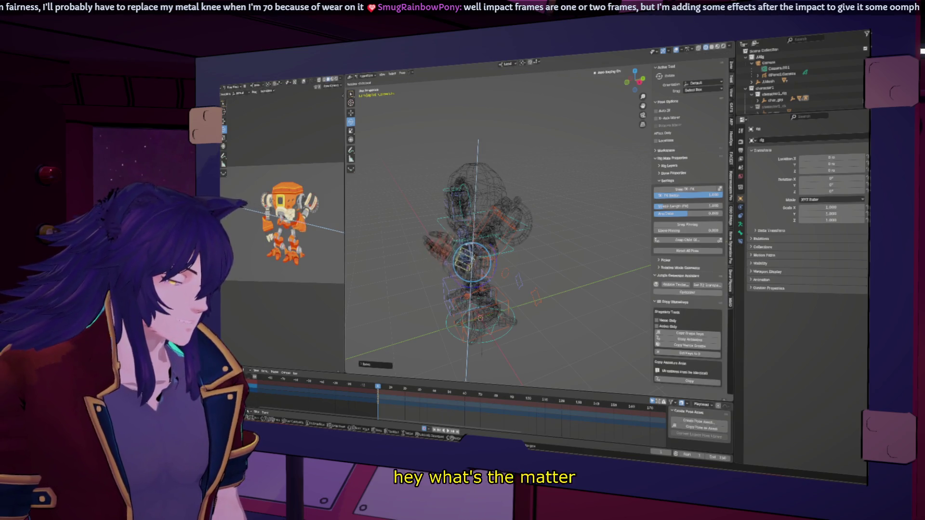
key("Return")
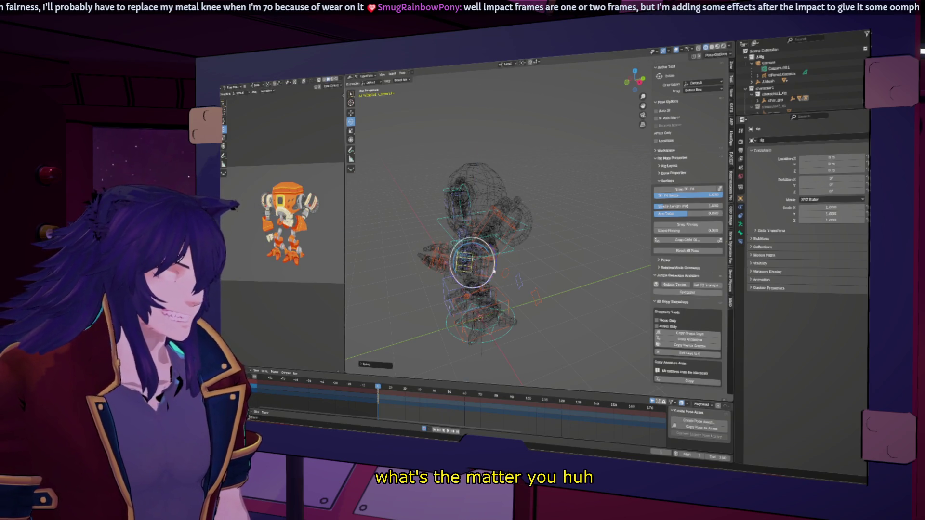
left_click_drag(493, 269, 452, 313)
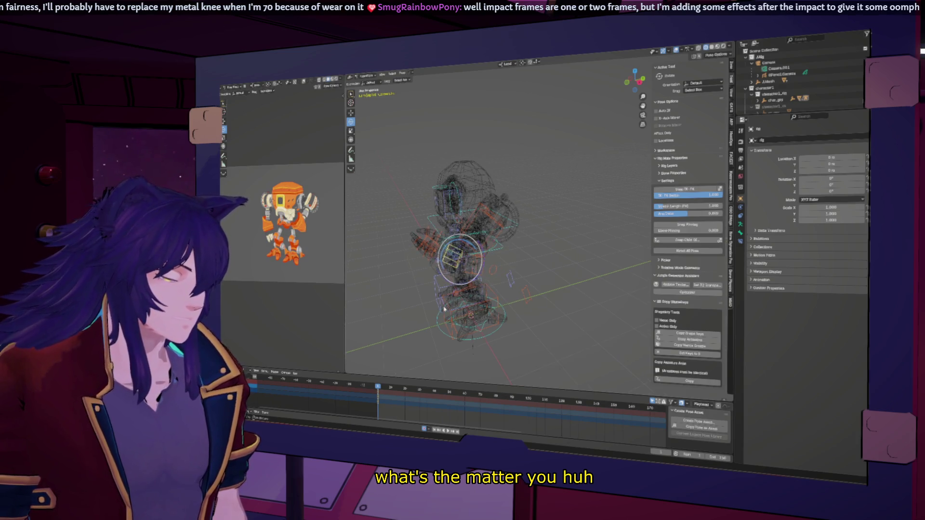
key("KP_1")
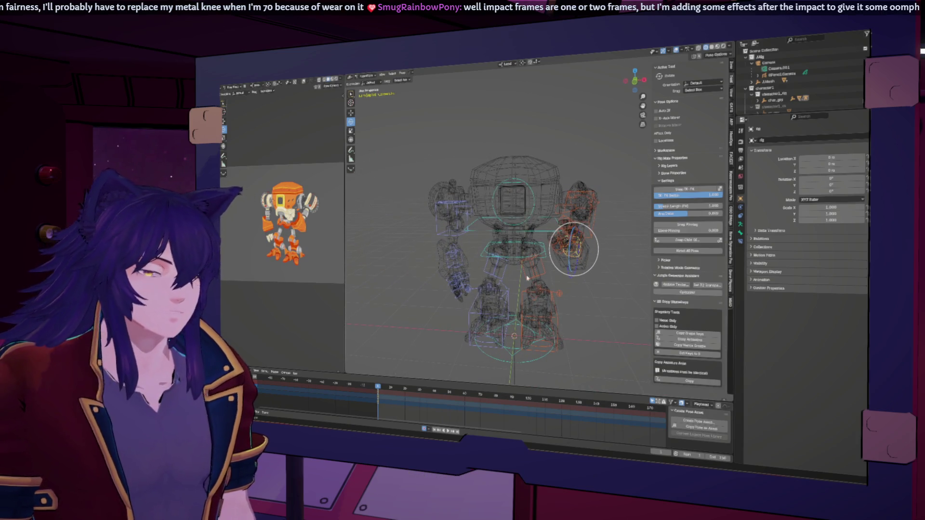
- Box-select both arms' bones and apply a pose change to them from the pose context menu
mouse_move(618, 181)
left_mouse_down()
mouse_move(552, 271)
mouse_move(565, 267)
left_mouse_up()
right_click(578, 236)
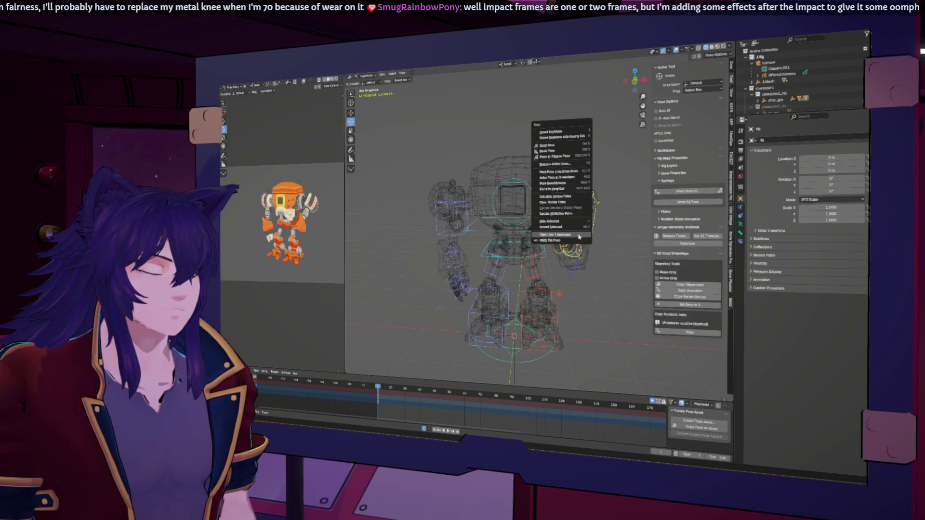
left_click(550, 145)
left_click_drag(468, 182, 416, 307)
right_click(434, 239)
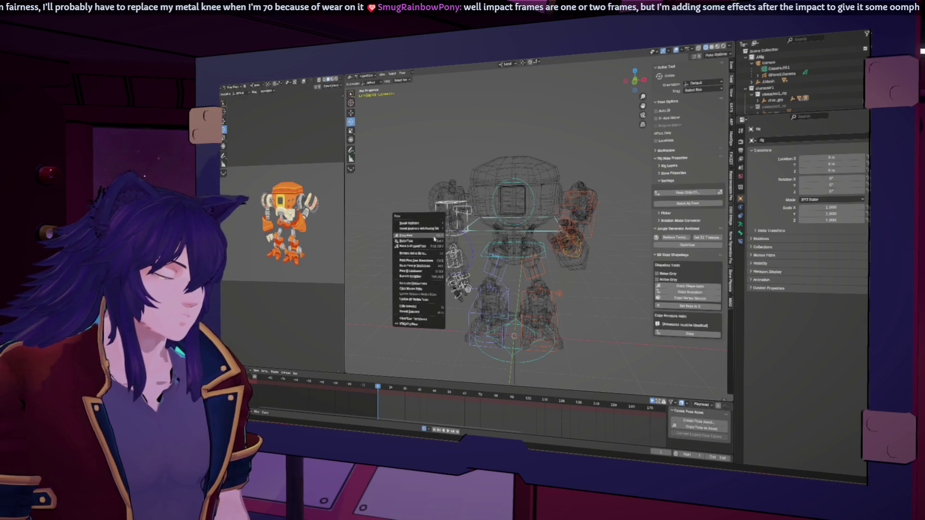
left_click(431, 247)
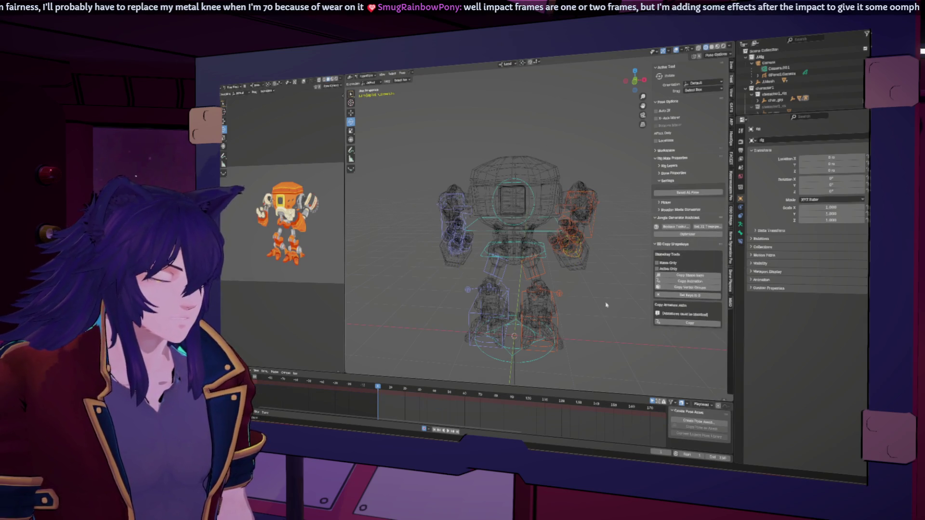
middle_click_drag(619, 265, 574, 290)
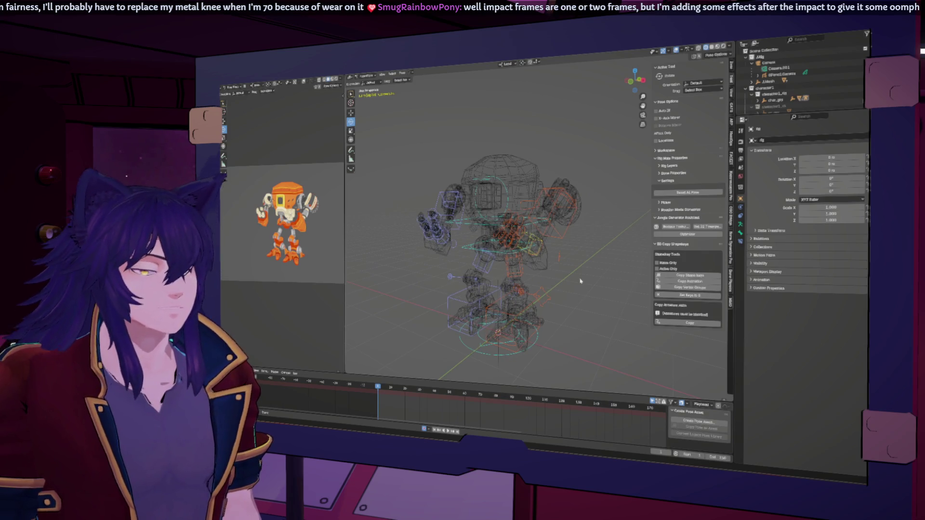
middle_click_drag(526, 264, 543, 265)
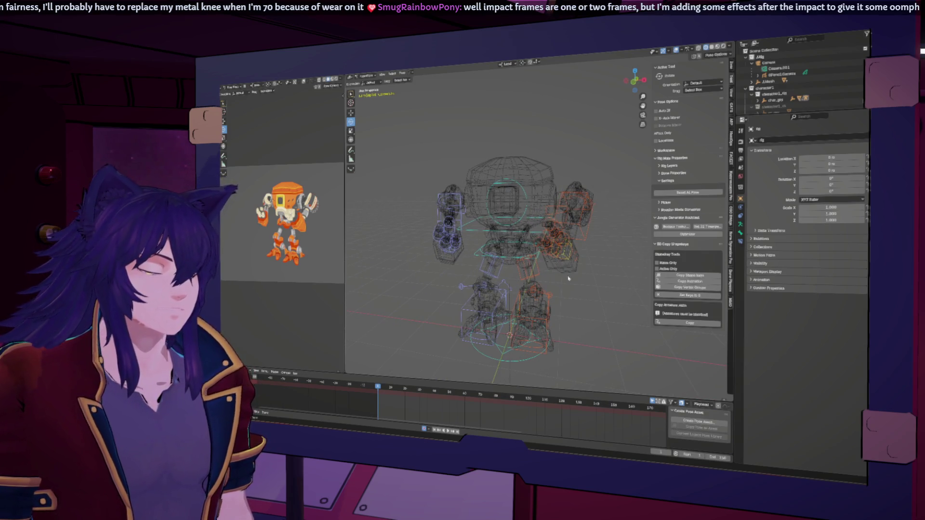
- Rotate the chest control to turn the upper body, then move it along the vertical axis
left_click(547, 320)
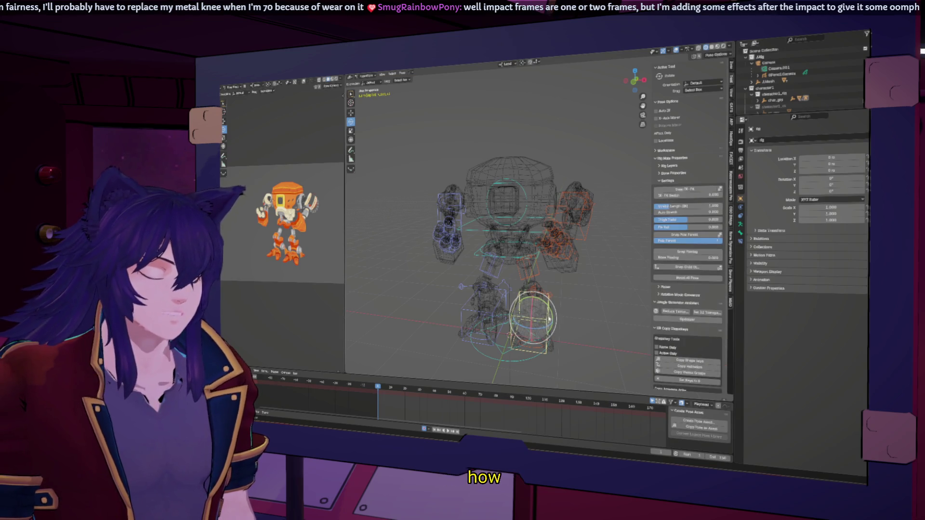
left_click(547, 318)
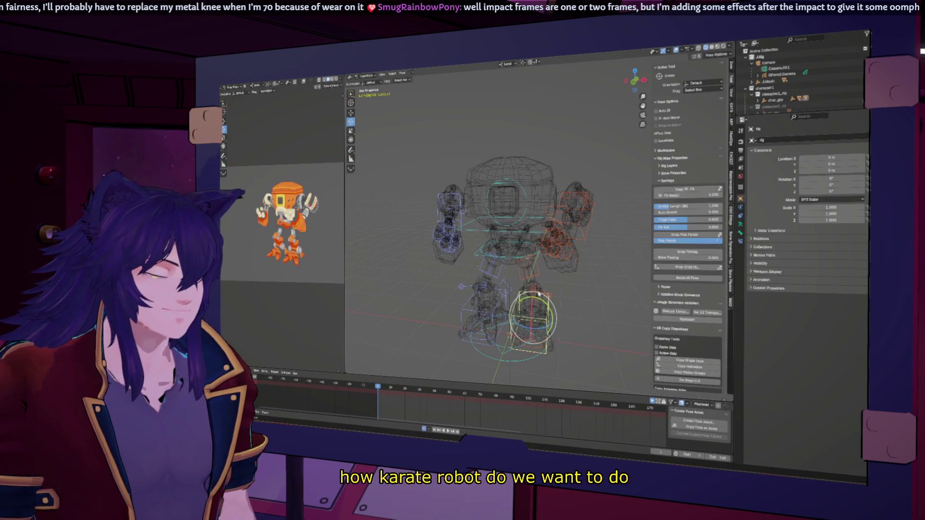
left_click(537, 259)
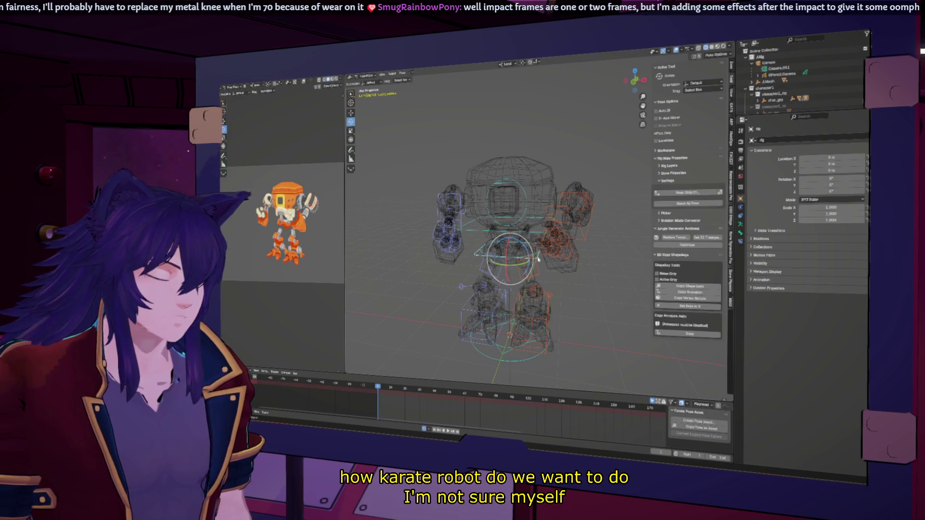
middle_click_drag(539, 251, 539, 275)
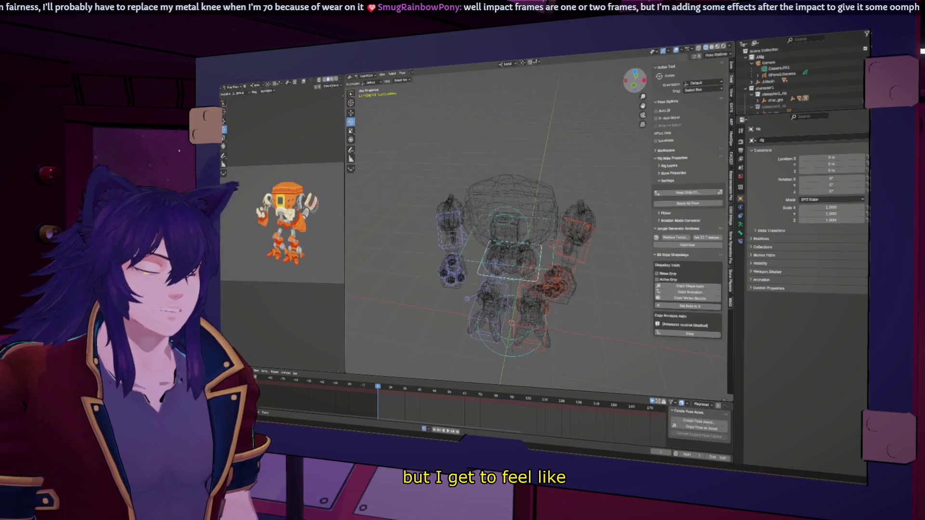
left_click(524, 283)
left_click_drag(525, 282, 534, 295)
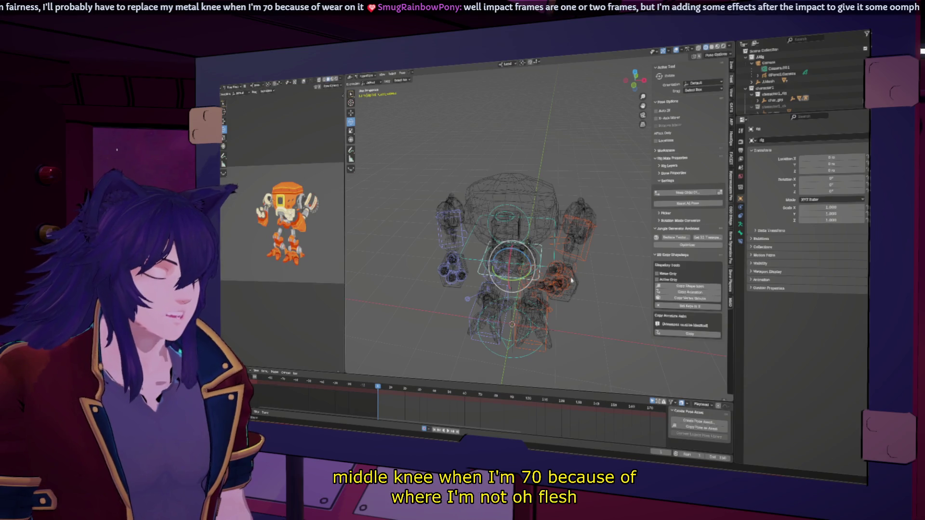
key("g")
key("z")
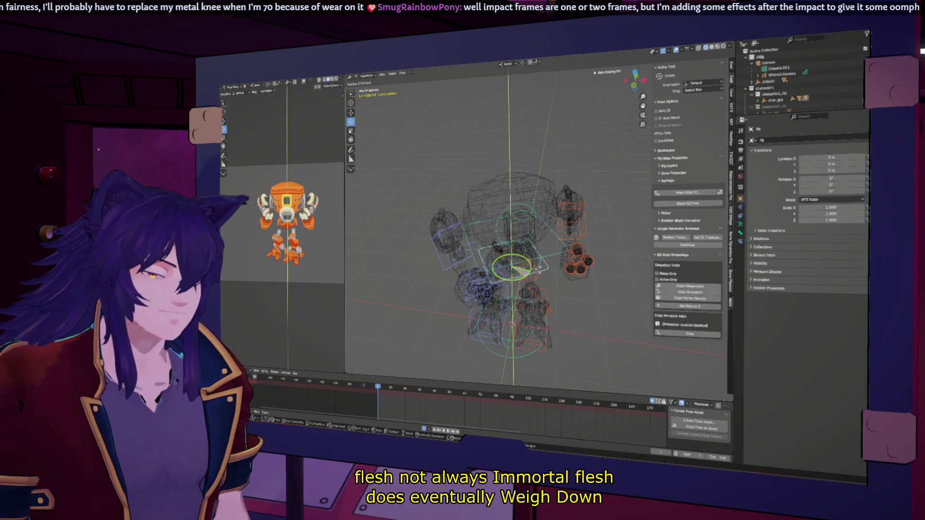
left_click(541, 283)
- Rotate the right foot around Z and plant the other foot further out sideways and lower
left_click(535, 313)
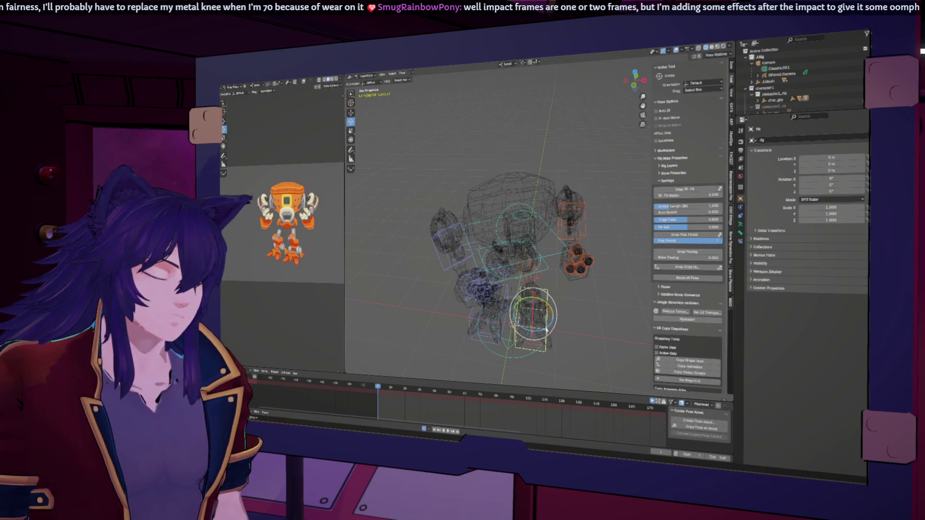
key("r")
key("z")
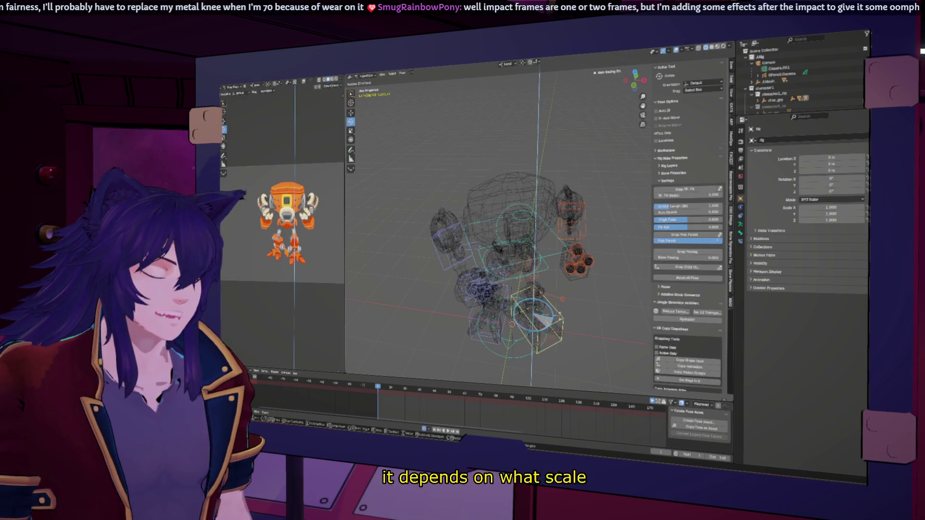
left_click(538, 322)
middle_click_drag(538, 322, 569, 287)
key("r")
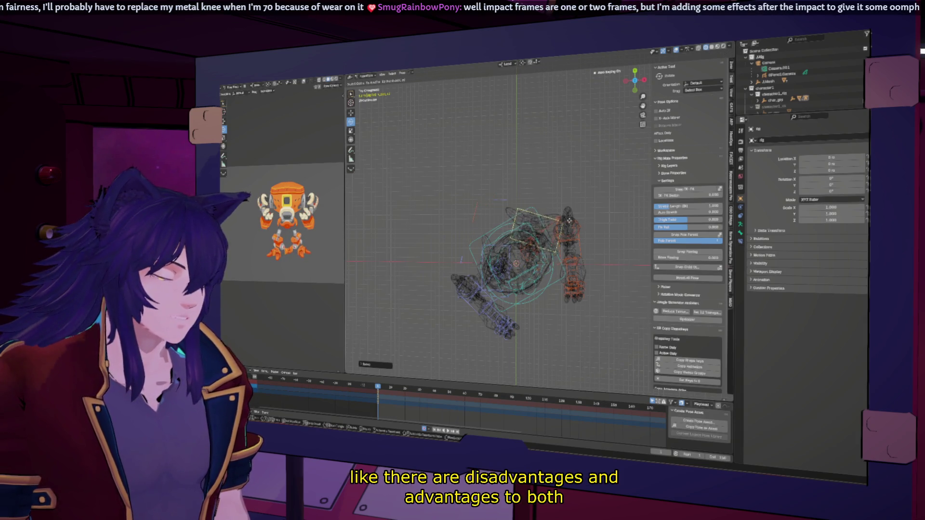
mouse_move(569, 221)
middle_mouse_down()
mouse_move(530, 269)
mouse_move(544, 270)
middle_mouse_up()
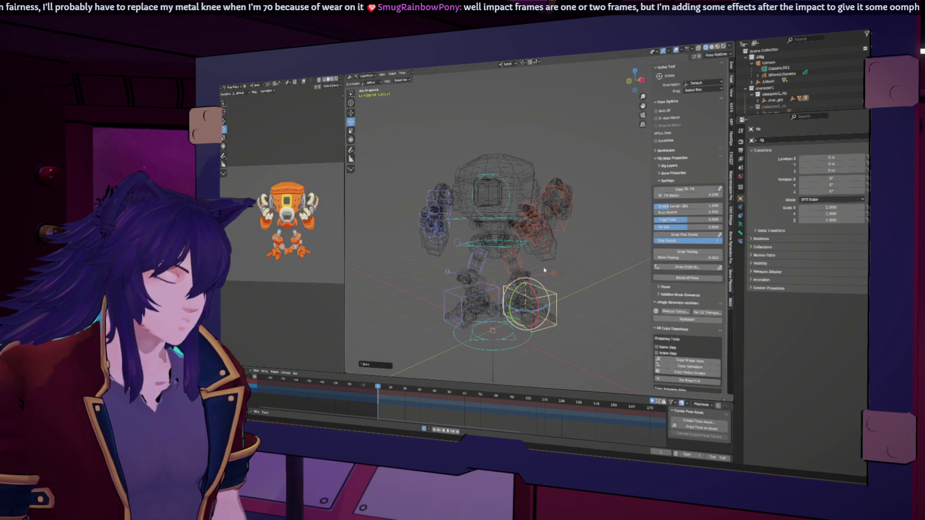
left_click(463, 301)
middle_click_drag(463, 300, 503, 297)
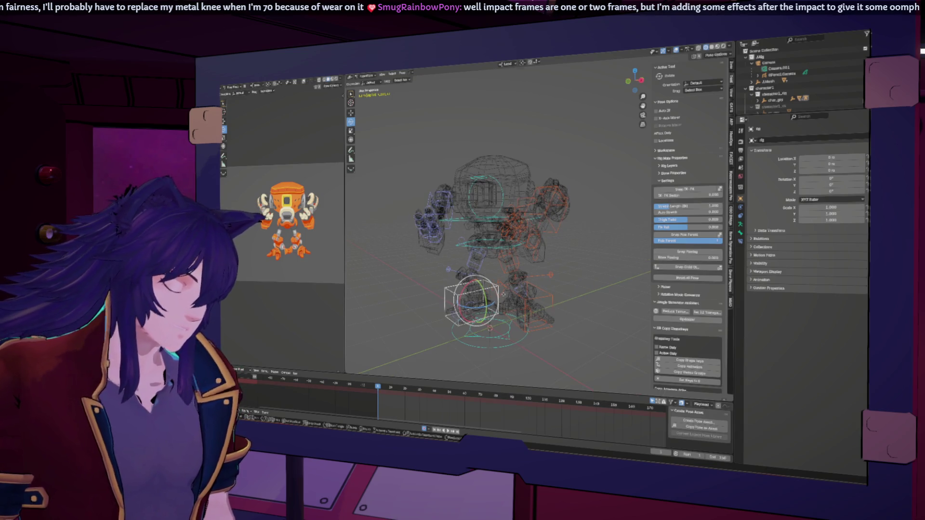
key("g")
left_click(492, 302)
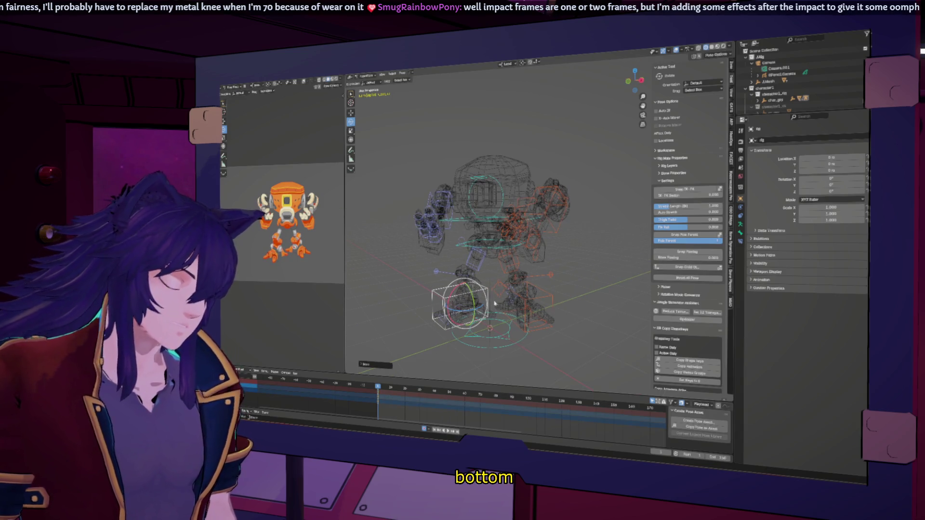
key("g")
key("z")
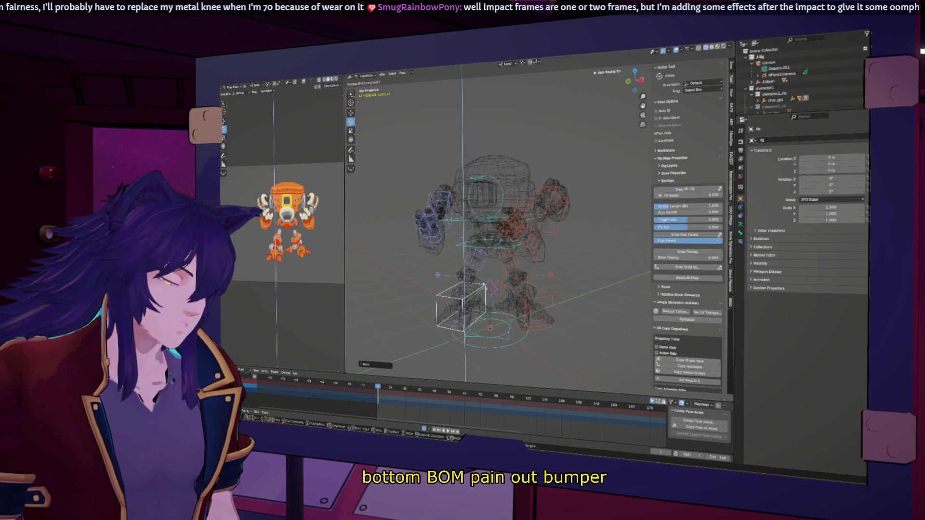
key("Return")
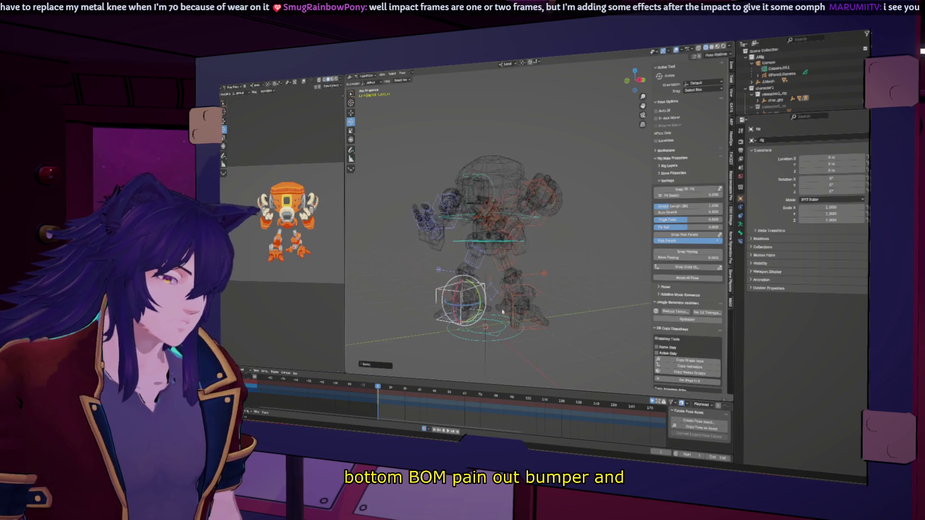
key("r")
middle_click_drag(513, 312, 543, 239)
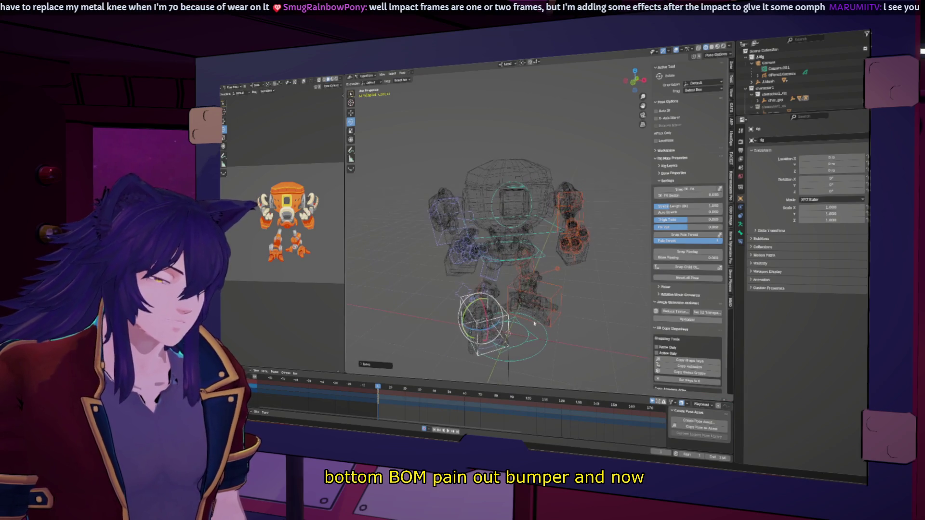
- Lower the torso control along Z so the upper body sits closer to the feet
left_click(542, 238)
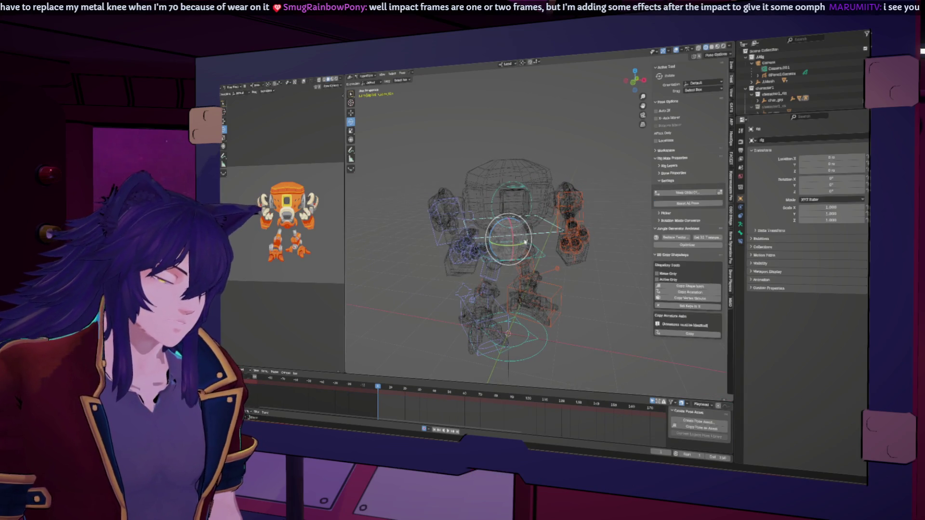
key("g")
key("z")
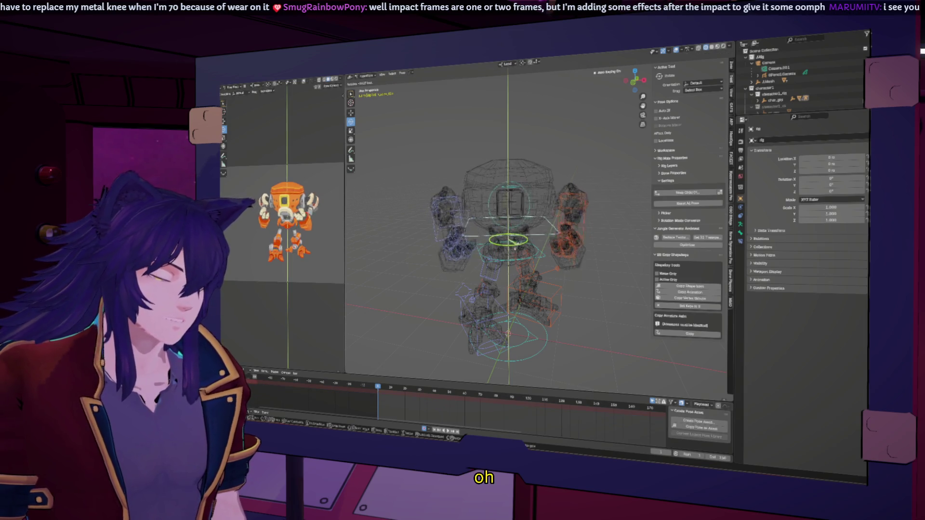
left_click(519, 248)
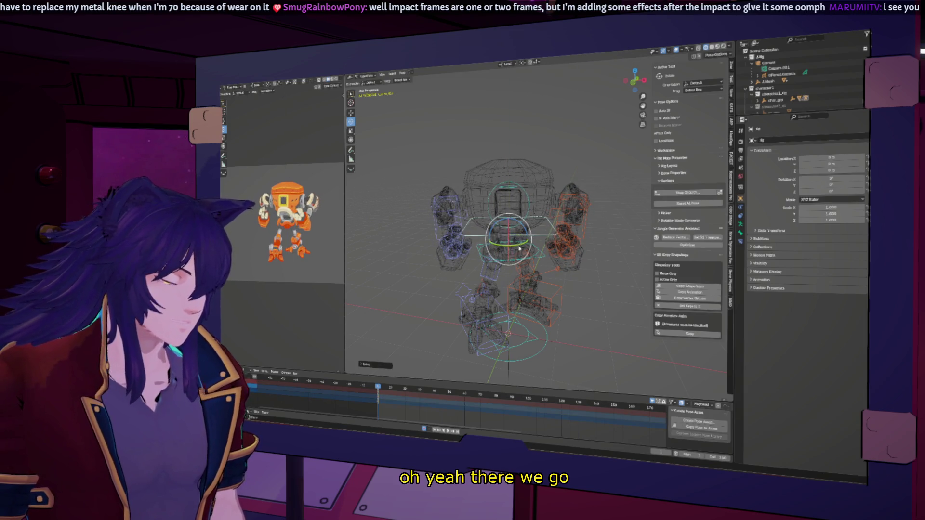
key("g")
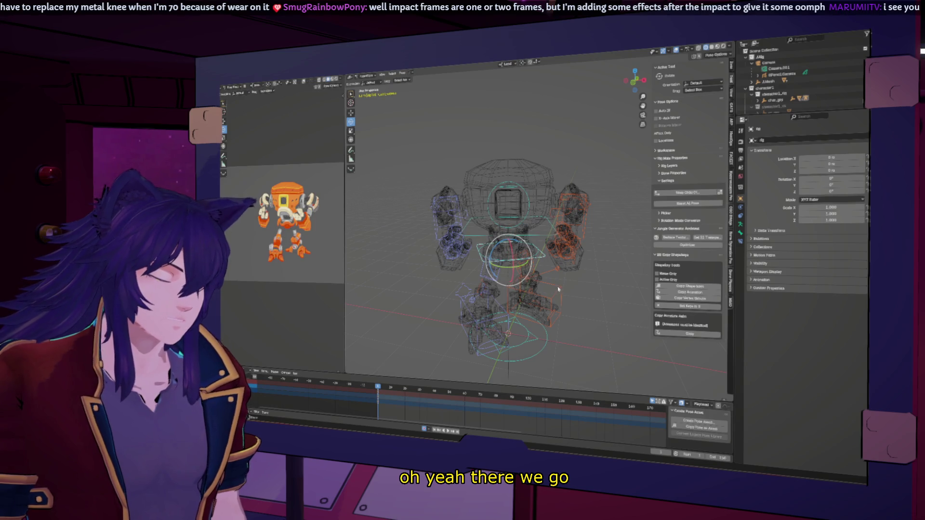
left_click(559, 289)
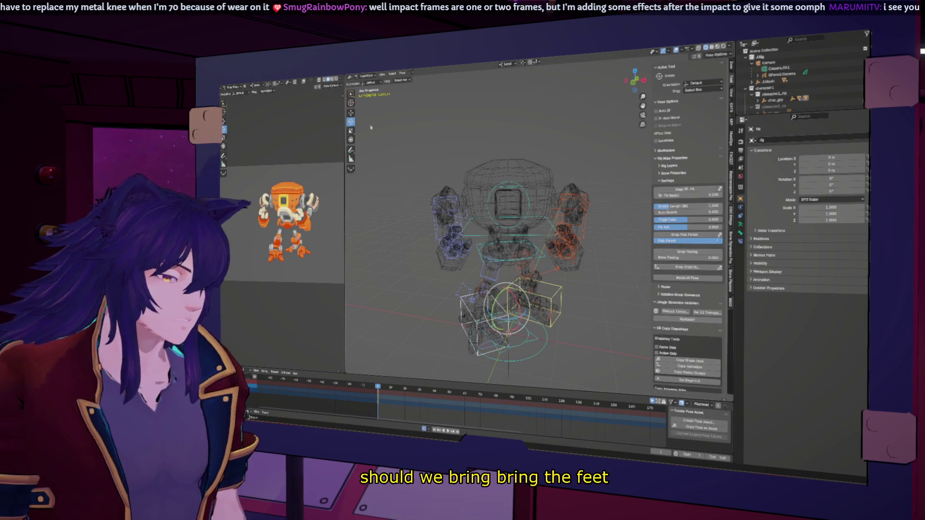
- Lower the foot controls along Z, then drop the hip control vertically in Global orientation
key("g")
key("z")
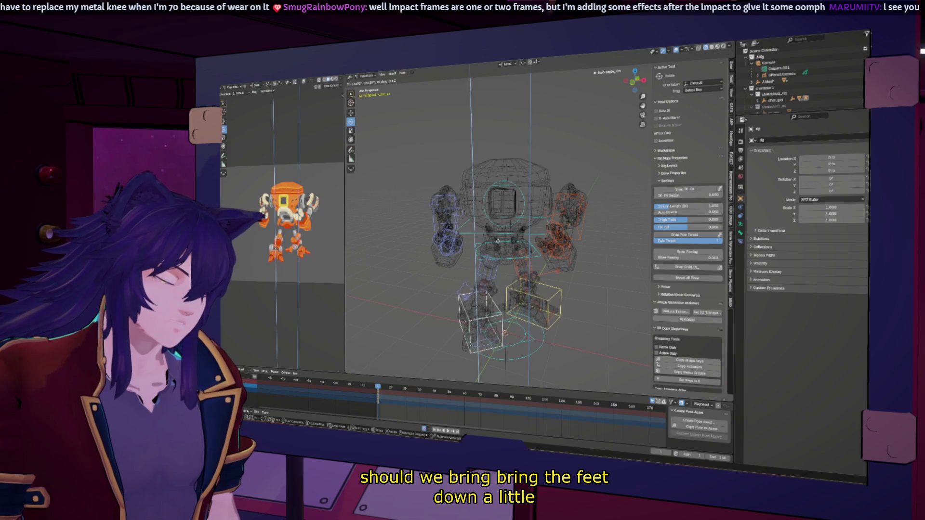
left_click(520, 267)
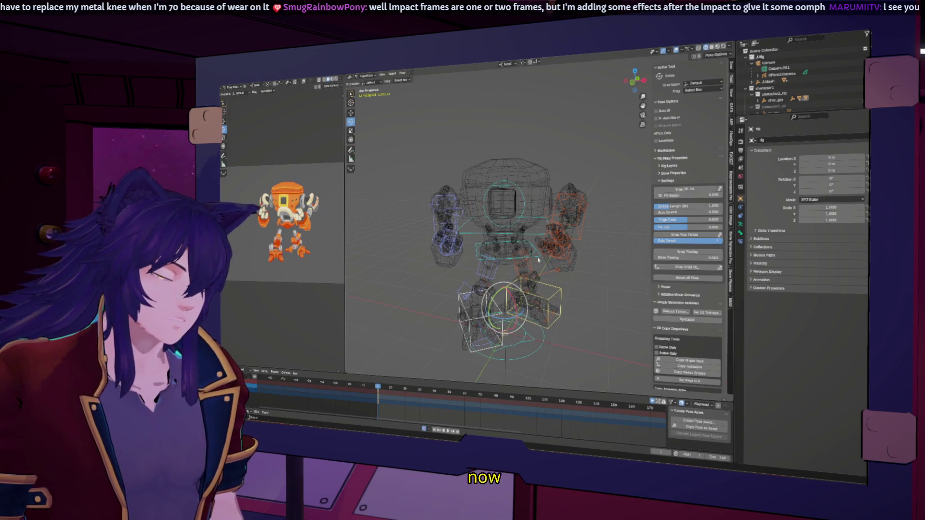
left_click(539, 258)
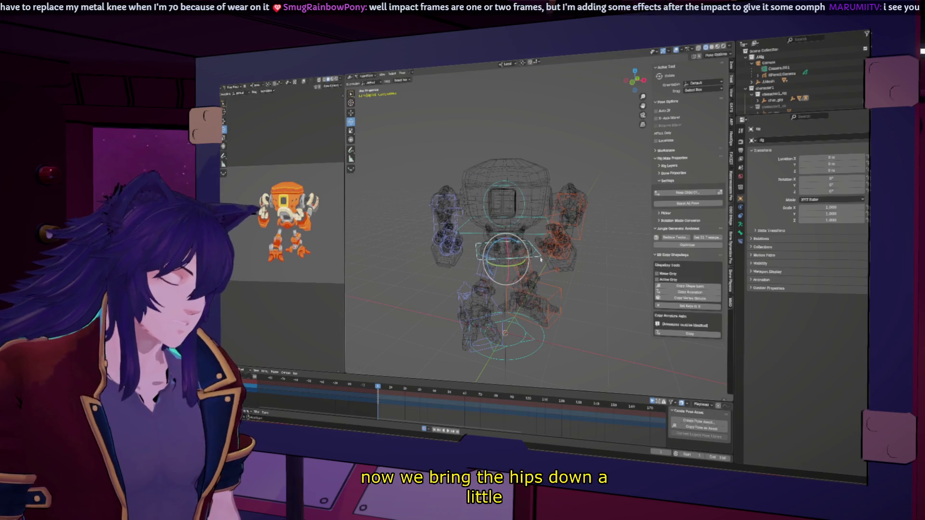
left_click(506, 64)
key("g")
key("z")
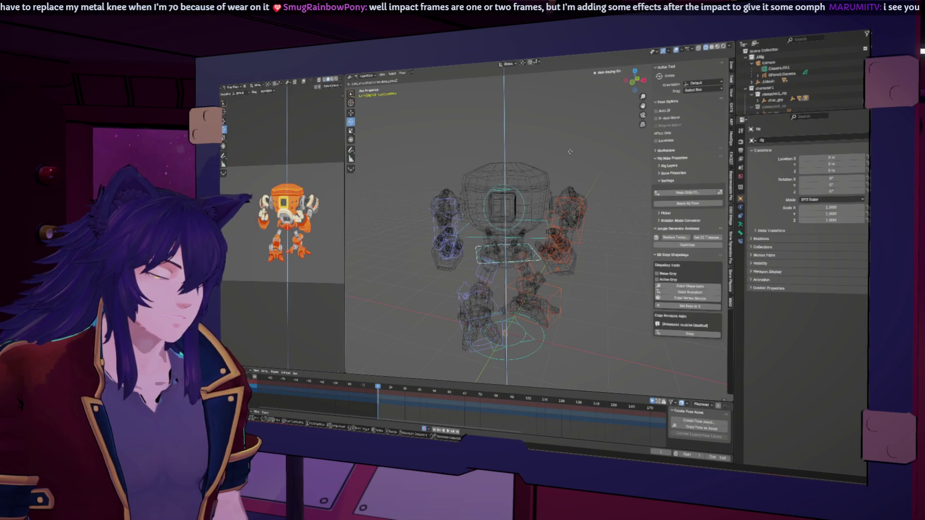
left_click(569, 152)
middle_click_drag(570, 153, 570, 229)
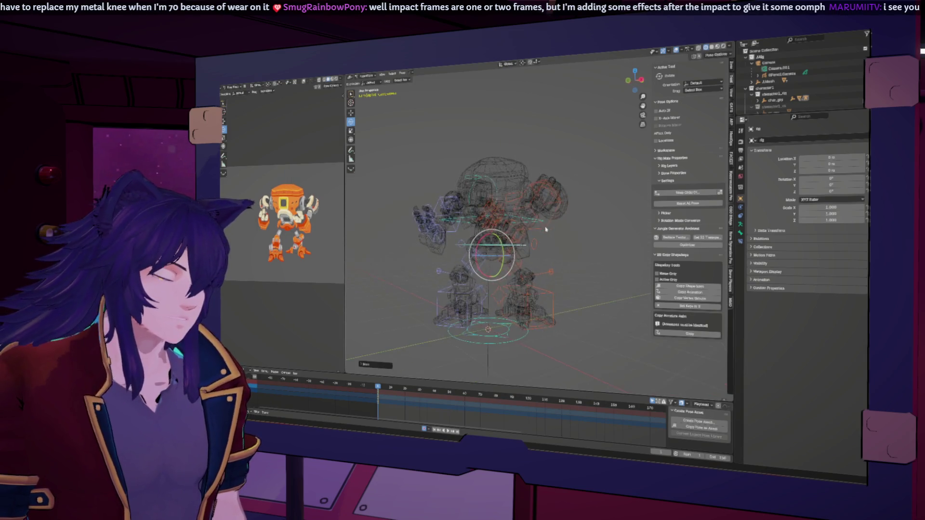
- Adjust each foot control's height along Z so both feet stay planted under the crouch
left_click(478, 316)
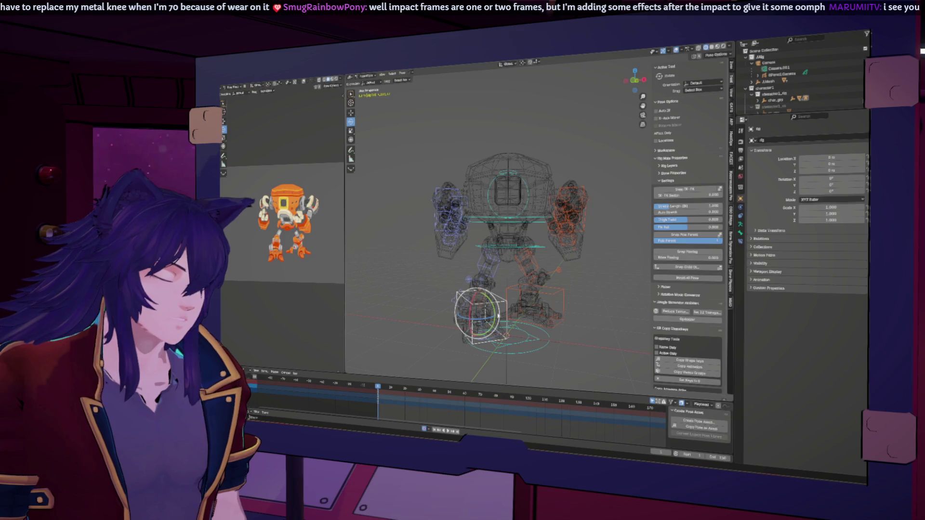
key("g")
key("z")
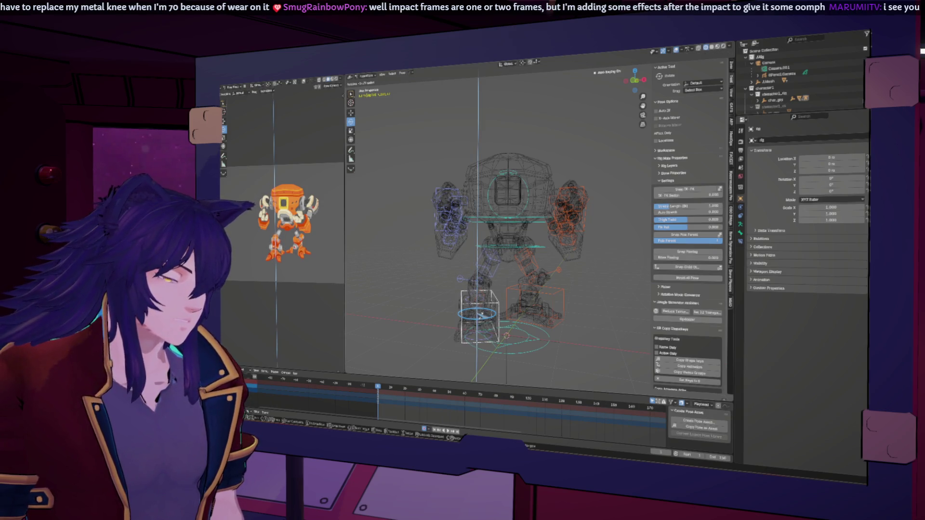
left_click(506, 326)
middle_click_drag(506, 325, 522, 344)
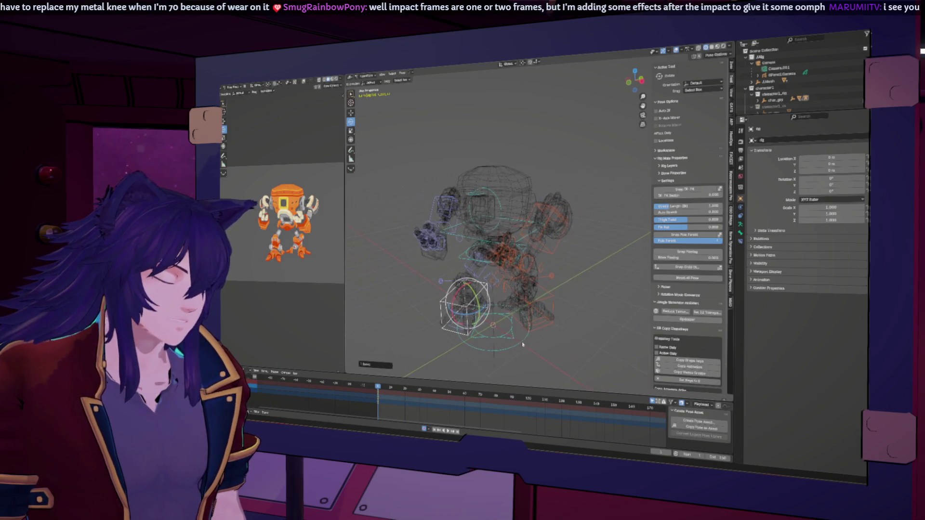
left_click(534, 306)
key("g")
key("z")
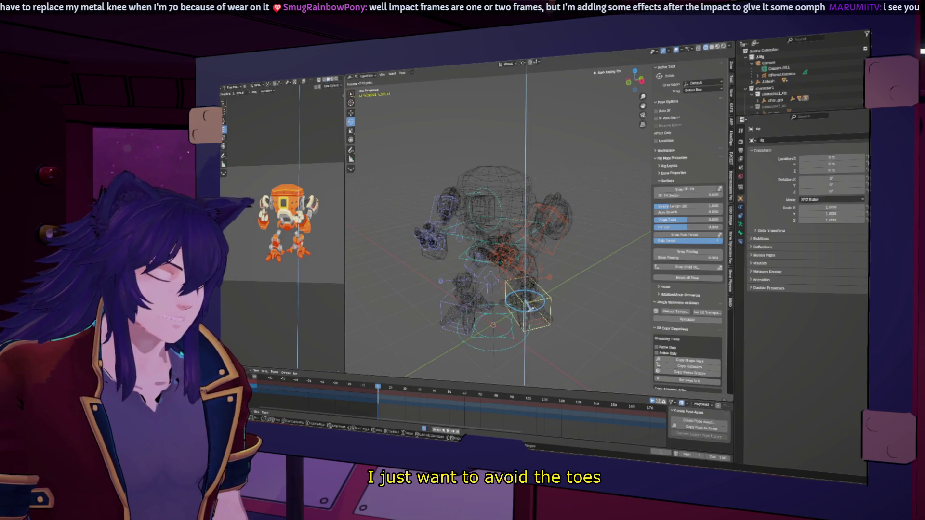
left_click(529, 322)
middle_click_drag(529, 333, 710, 345)
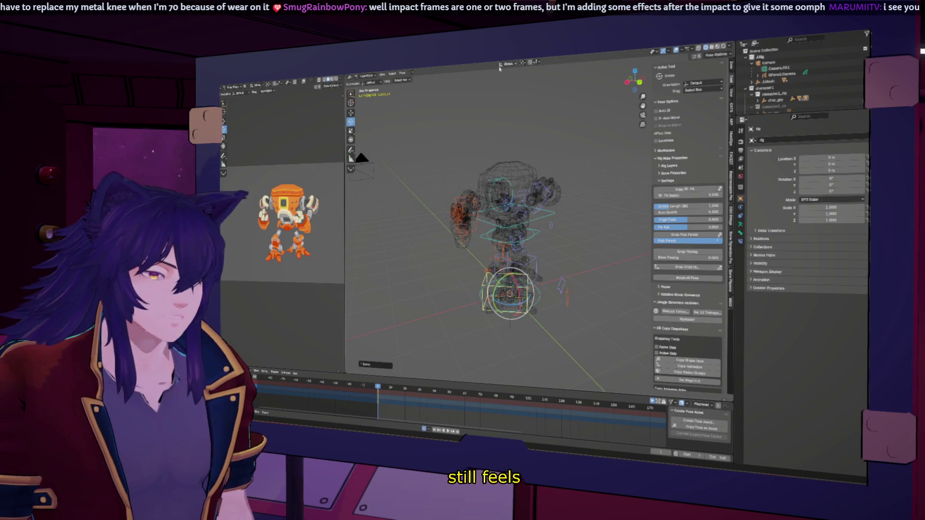
- Change the transform orientation, slide the selected leg bones along X twice, then undo to repose the lower leg
left_click(508, 63)
left_click(506, 93)
middle_click_drag(467, 241, 535, 231)
key("g")
key("x")
key("Return")
key("g")
key("x")
key("Return")
middle_click_drag(549, 304, 599, 309)
key("ctrl+z")
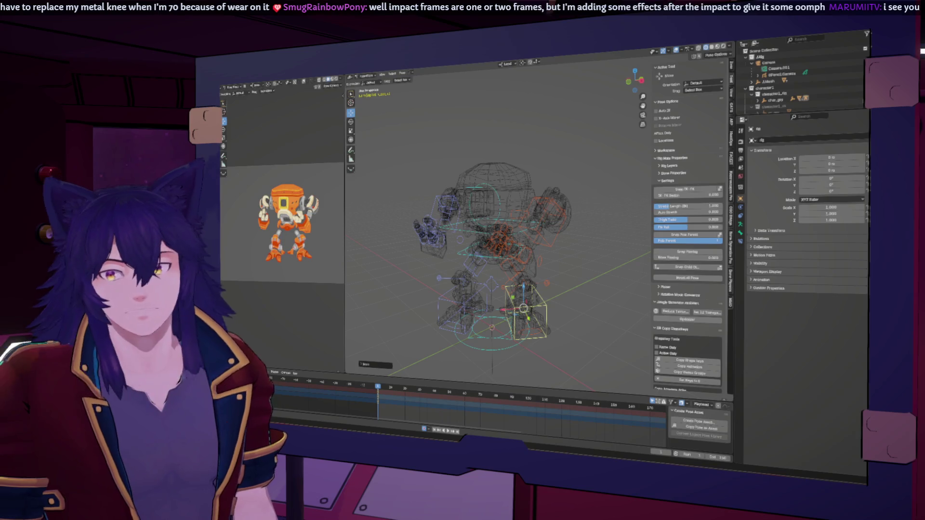
- Rotate the arm's cube control around X, then tilt the chest control around Y and X so the body leans
middle_click_drag(448, 260, 584, 252)
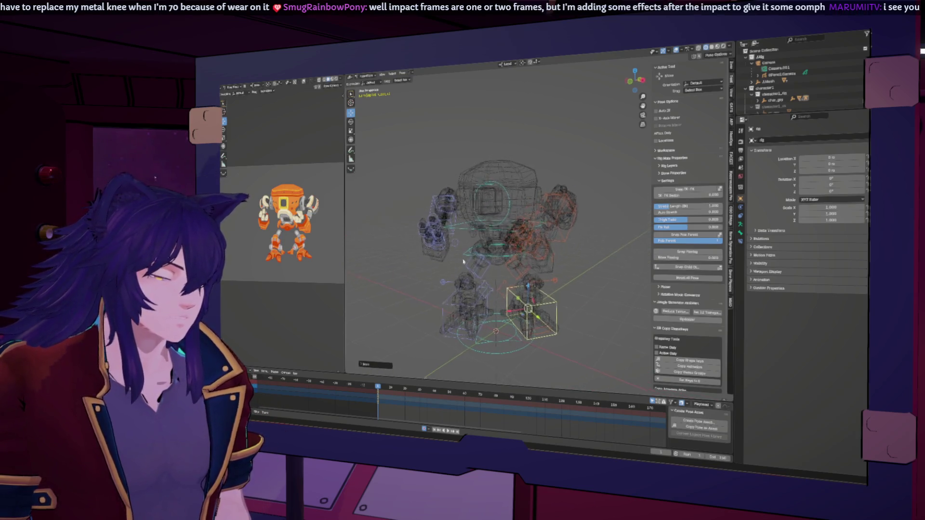
left_click(547, 232)
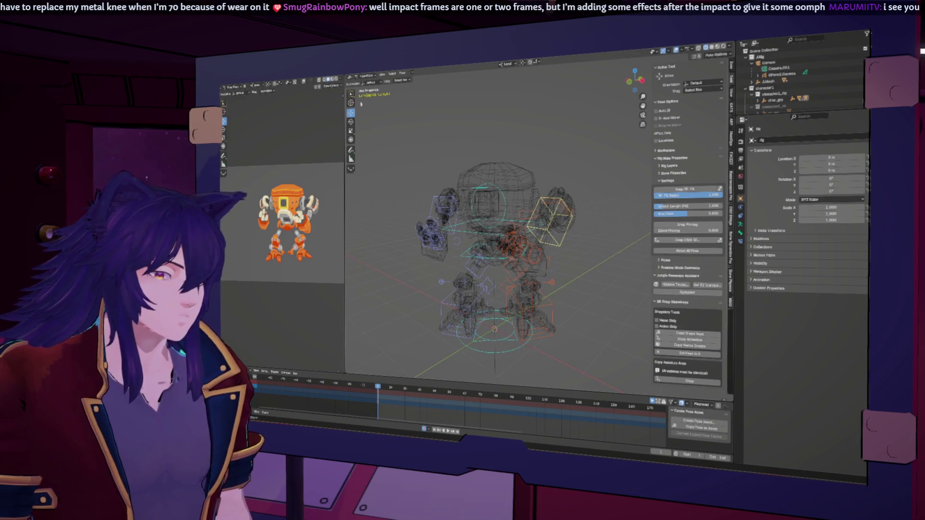
left_click_drag(564, 196, 572, 213)
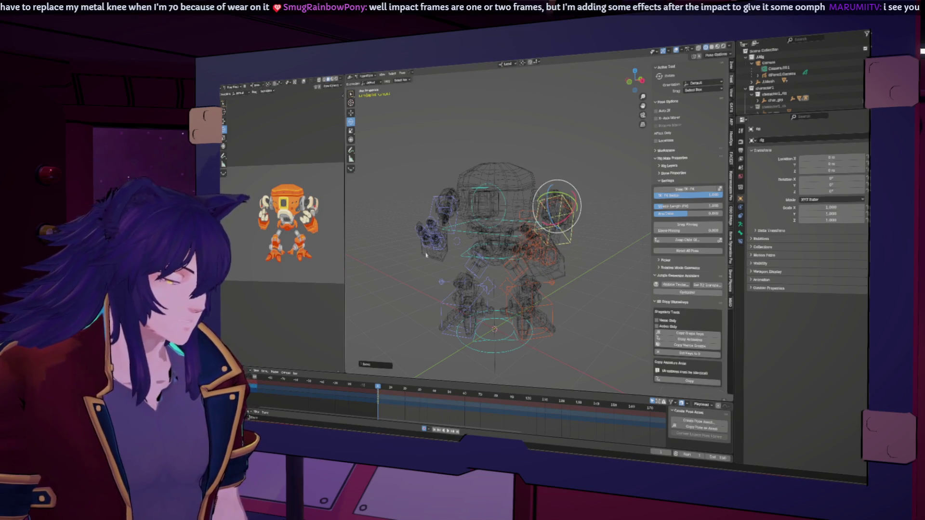
left_click(500, 239)
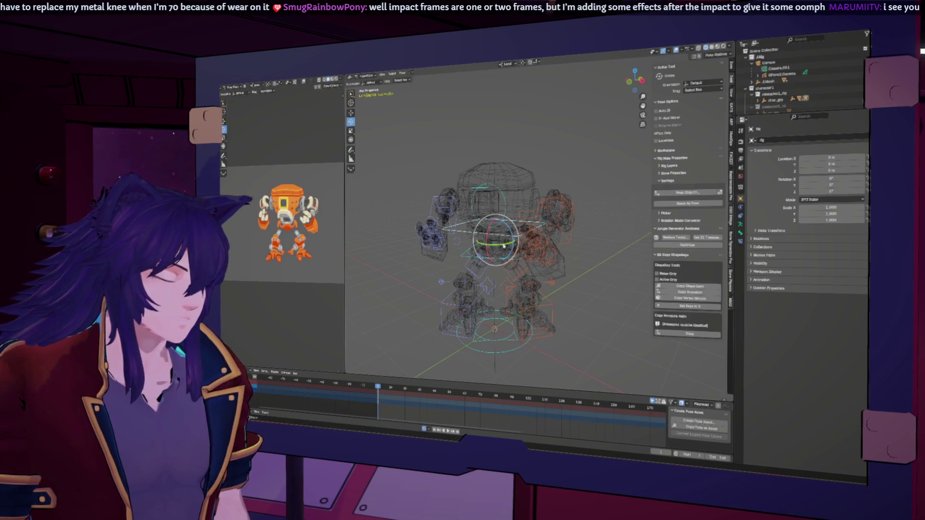
key("r")
key("y")
key("y")
left_click(497, 239)
key("r")
key("x")
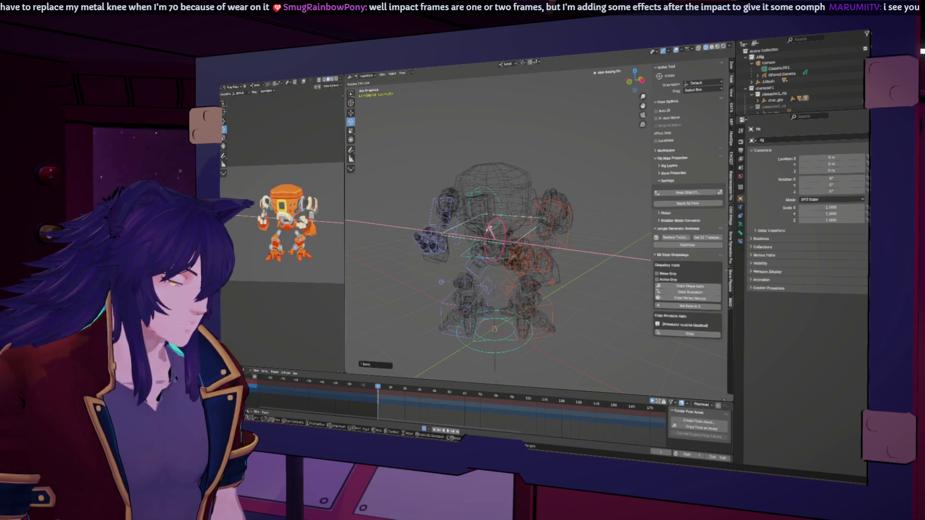
left_click(495, 238)
mouse_move(496, 239)
middle_mouse_down()
mouse_move(565, 255)
mouse_move(448, 194)
middle_mouse_up()
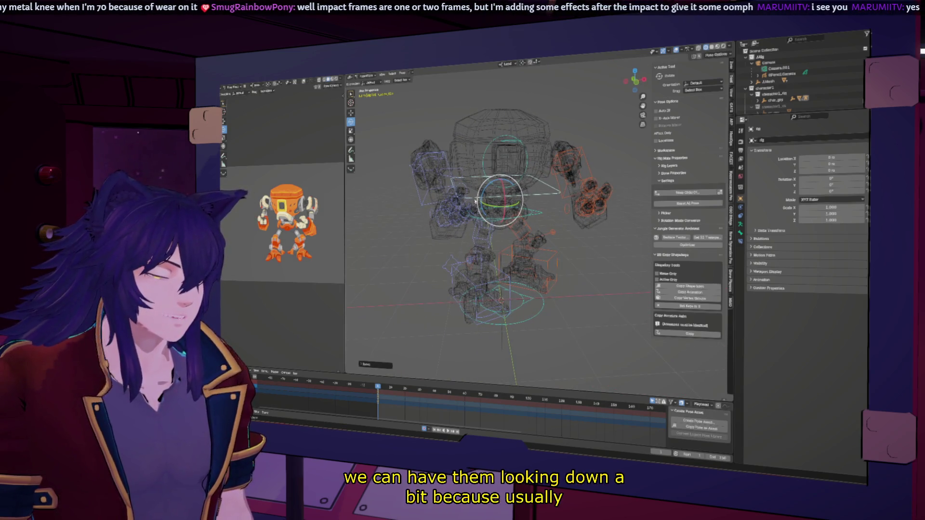
- Select the upper-left arm control and inspect it from another side and through the camera
left_click(443, 190)
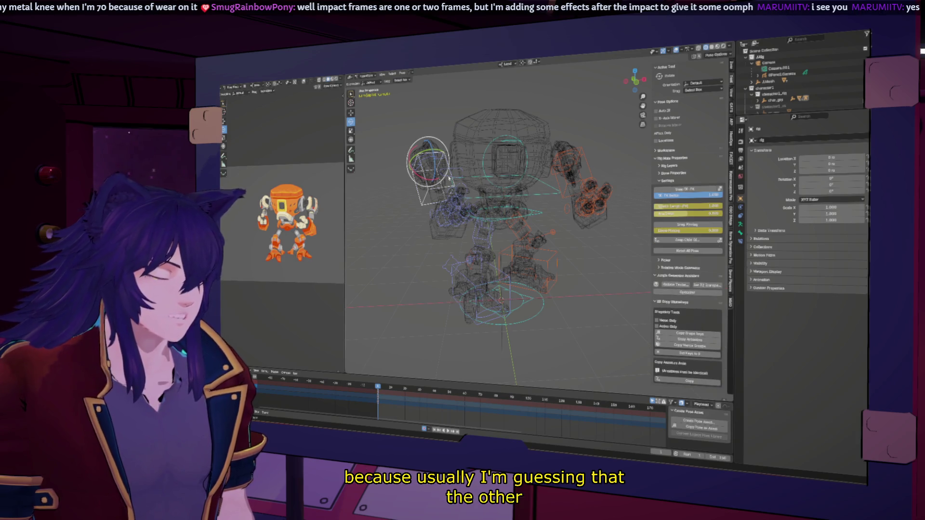
mouse_move(449, 178)
middle_mouse_down()
mouse_move(492, 231)
mouse_move(518, 230)
middle_mouse_up()
key("KP_0")
key("KP_0")
middle_click_drag(518, 230, 451, 240)
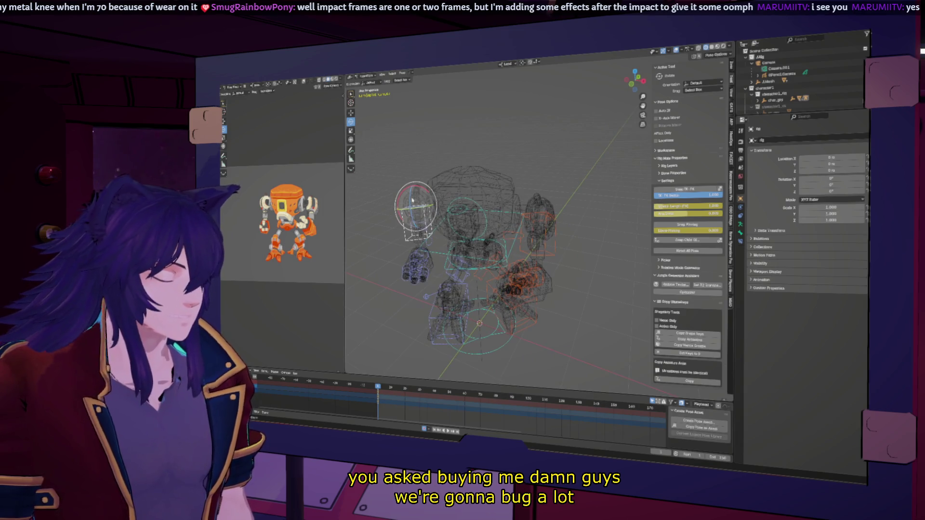